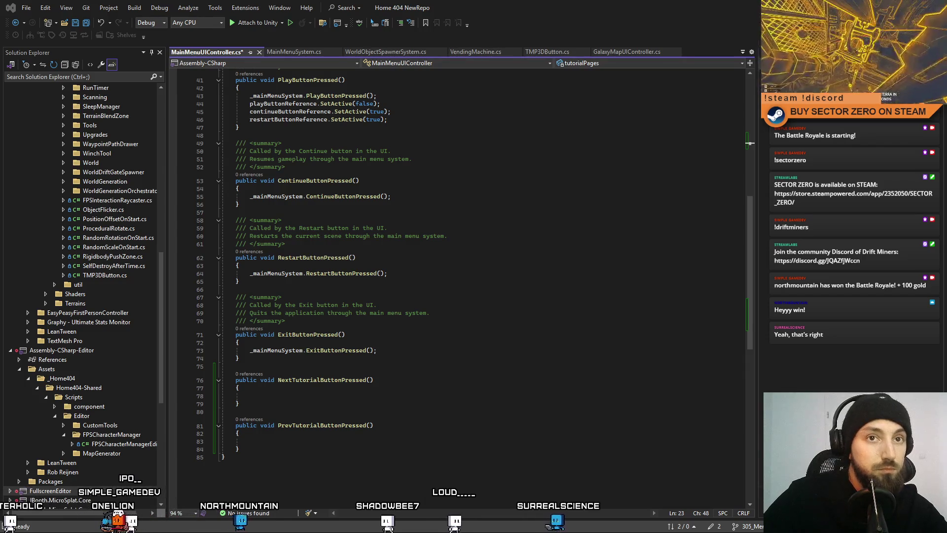
- Replace MainMenuUIController.cs's contents with the tutorial paging code and save it
{"action": "left_click", "coordinate": [474, 203]}
{"action": "key", "text": "ctrl+a"}
{"action": "key", "text": "ctrl+v"}
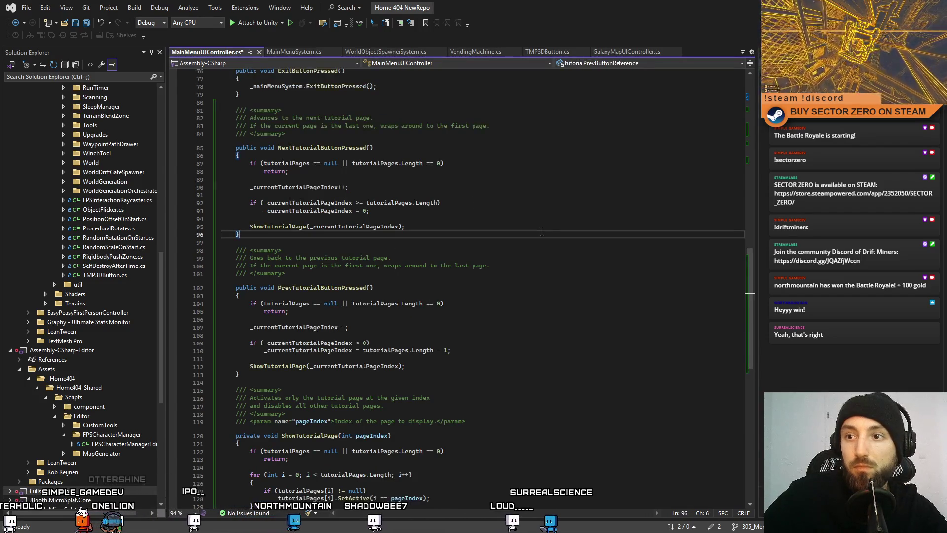
{"action": "key", "text": "ctrl+s"}
- Review the wrap-around next/previous methods and ShowTutorialPage, then return to Unity
{"action": "scroll", "coordinate": [562, 277], "scroll_direction": "up", "scroll_amount": 3}
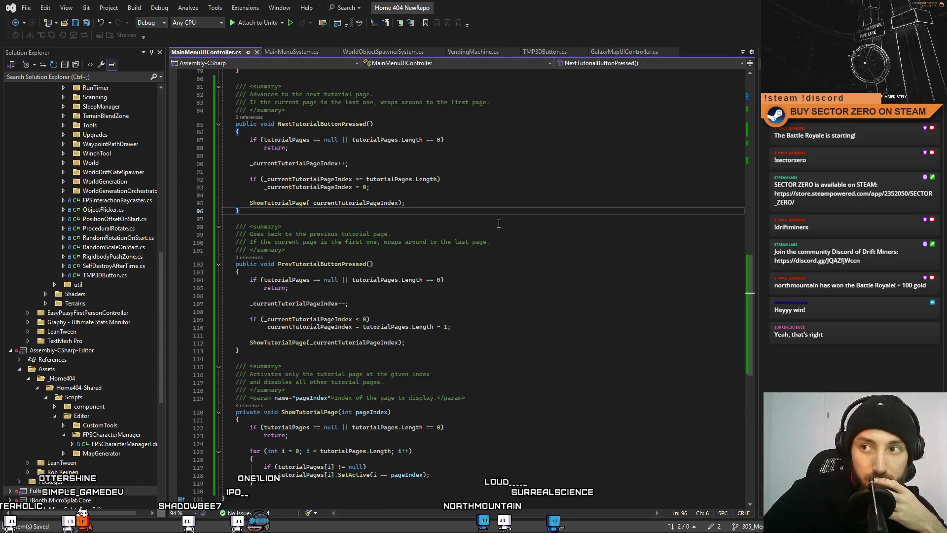
{"action": "left_click", "coordinate": [523, 198]}
{"action": "left_click", "coordinate": [509, 189]}
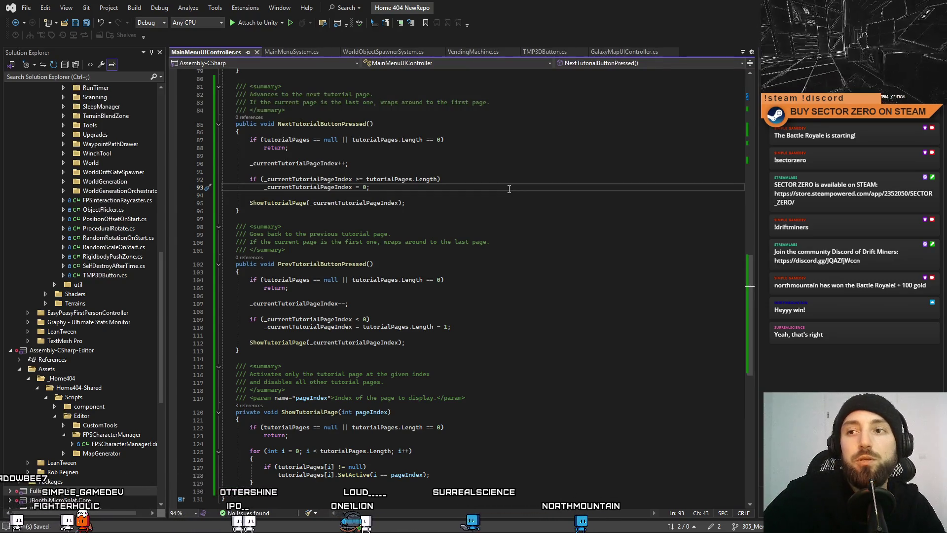
{"action": "left_click_drag", "start_coordinate": [746, 269], "coordinate": [746, 119]}
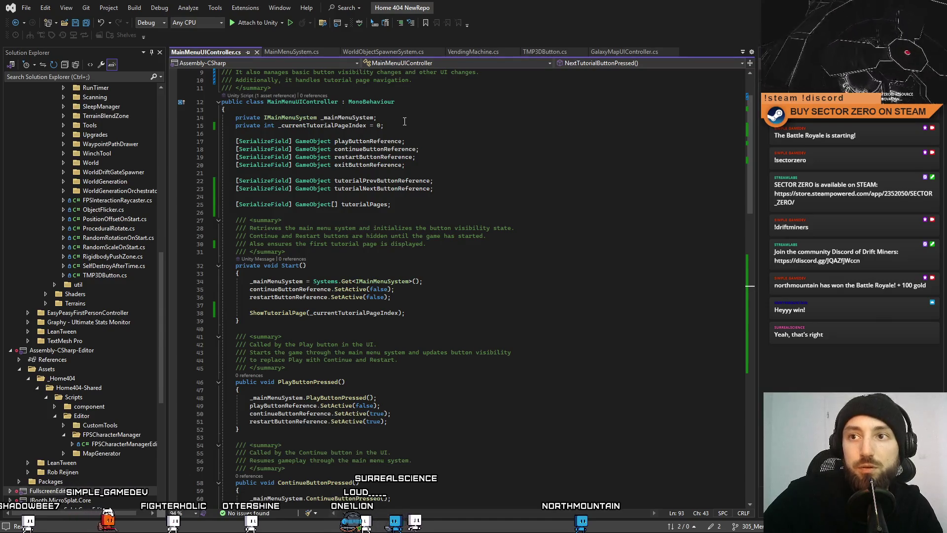
{"action": "mouse_move", "coordinate": [747, 179]}
{"action": "left_mouse_down"}
{"action": "mouse_move", "coordinate": [758, 380]}
{"action": "mouse_move", "coordinate": [760, 350]}
{"action": "left_mouse_up"}
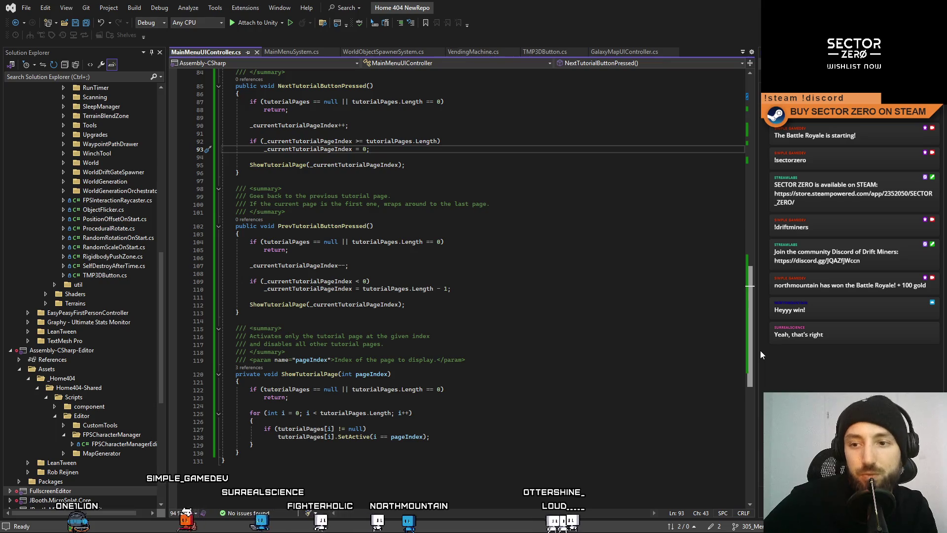
{"action": "scroll", "coordinate": [759, 356], "scroll_direction": "down", "scroll_amount": 1}
{"action": "mouse_move", "coordinate": [753, 357]}
{"action": "left_mouse_down"}
{"action": "mouse_move", "coordinate": [730, 169]}
{"action": "mouse_move", "coordinate": [742, 384]}
{"action": "left_mouse_up"}
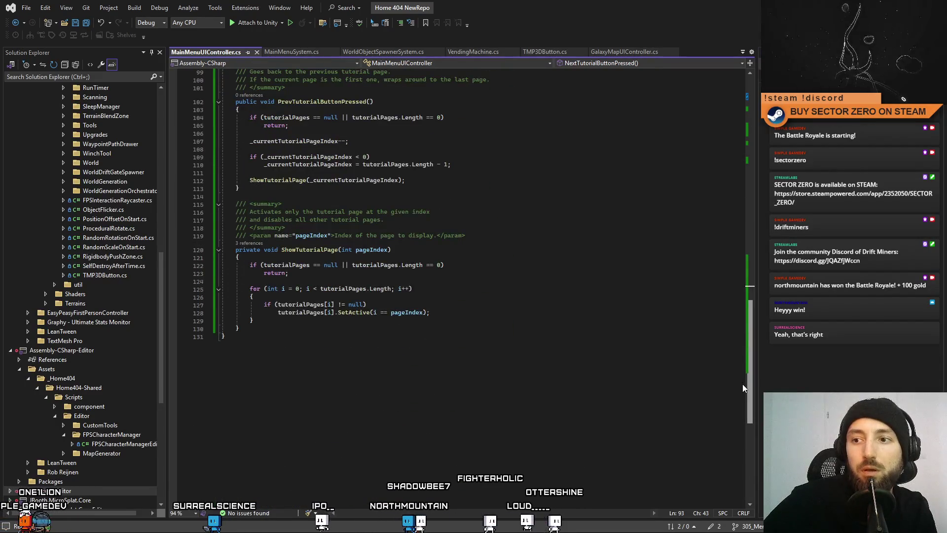
{"action": "left_click", "coordinate": [664, 345]}
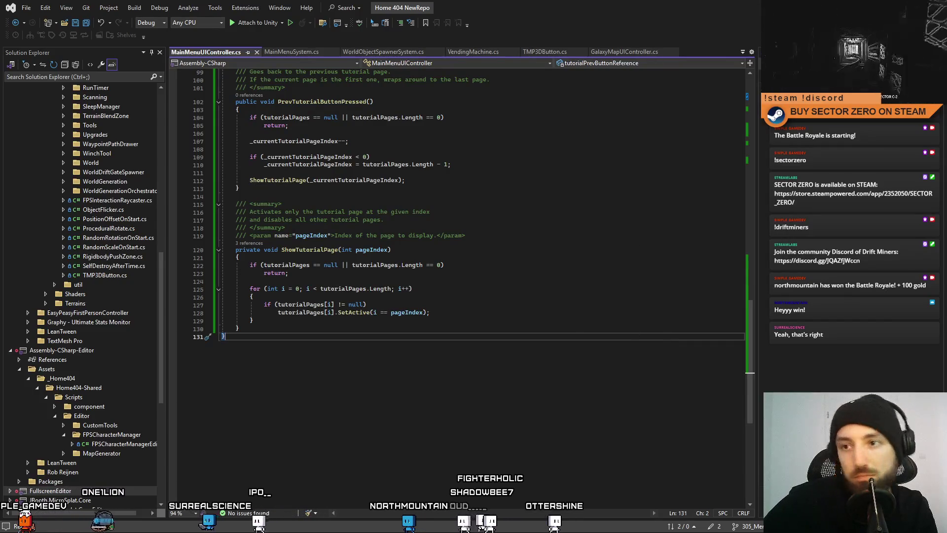
{"action": "key", "text": "alt+Tab"}
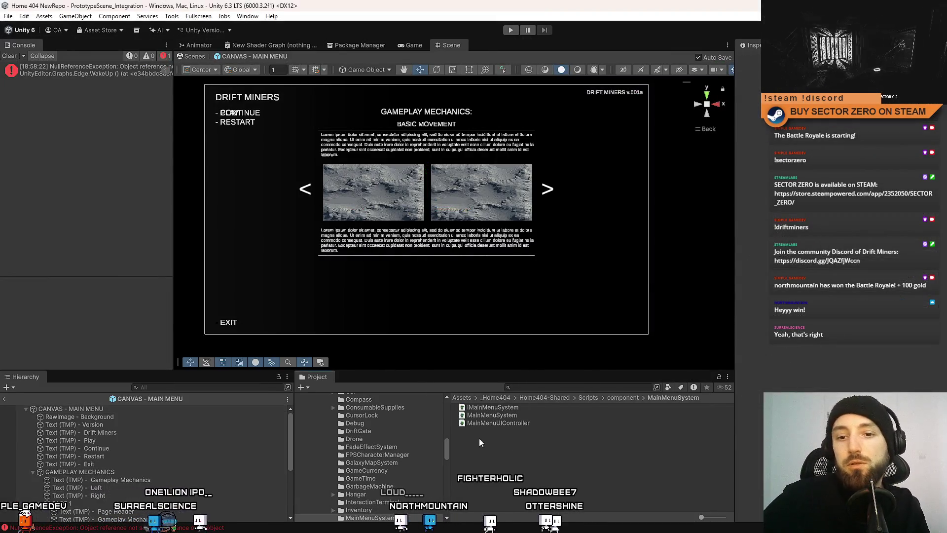
- Clear the Console, check the CANVAS - MAIN MENU tutorial references, and save the scene
{"action": "left_click", "coordinate": [9, 58]}
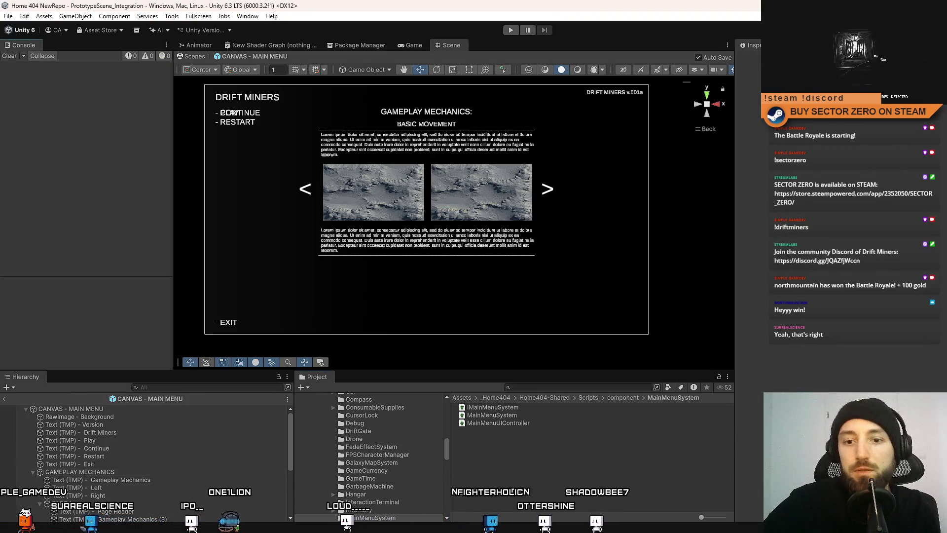
{"action": "left_click", "coordinate": [123, 409]}
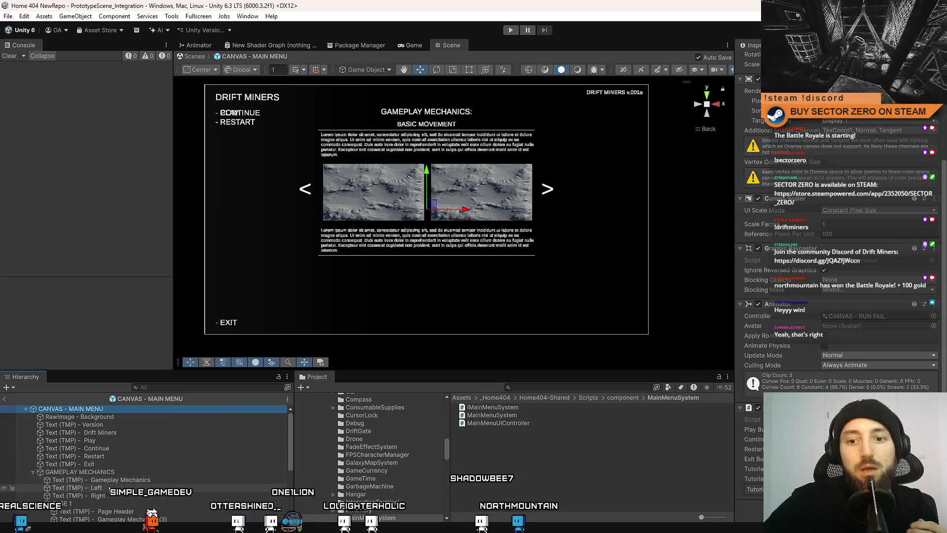
{"action": "left_click", "coordinate": [747, 489]}
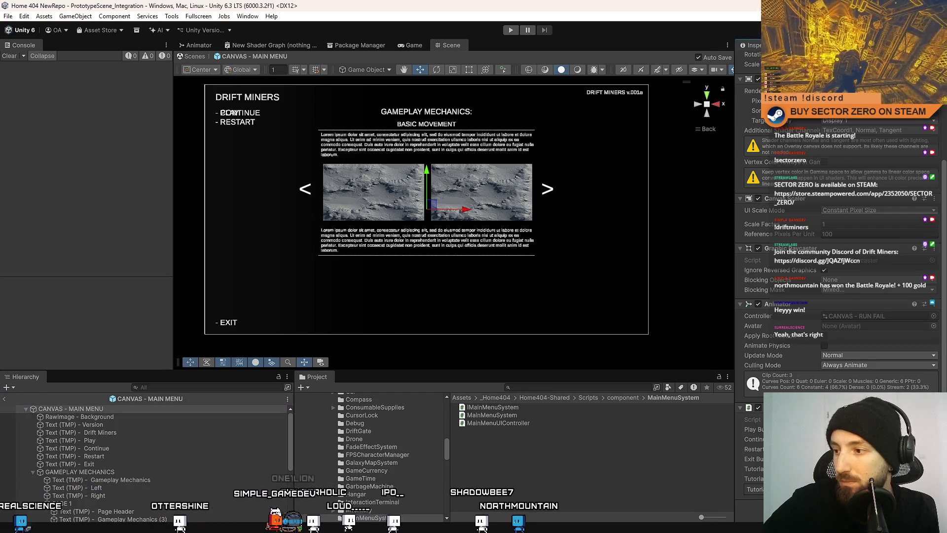
{"action": "key", "text": "ctrl+s"}
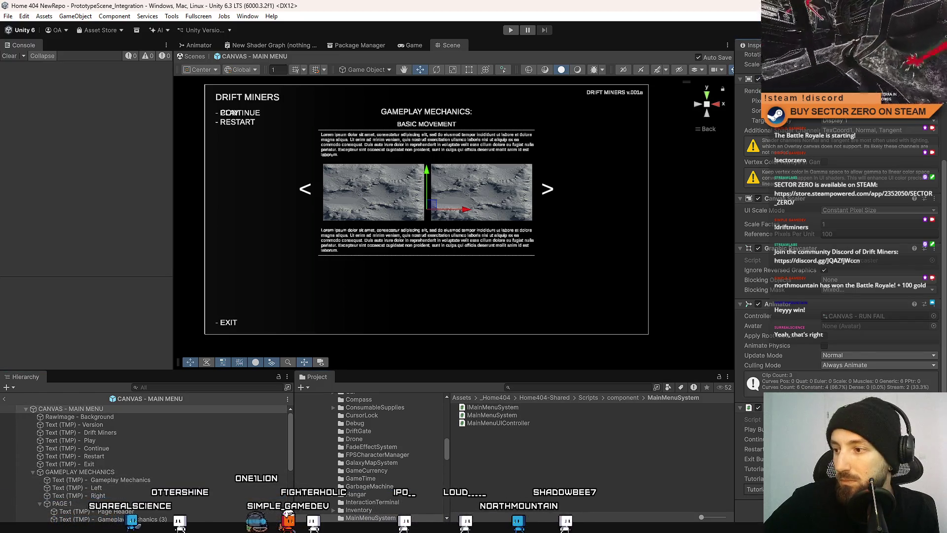
- Rename the Left and Right arrow texts to Previous Tutorial and Next Tutorial
{"action": "left_click", "coordinate": [107, 489]}
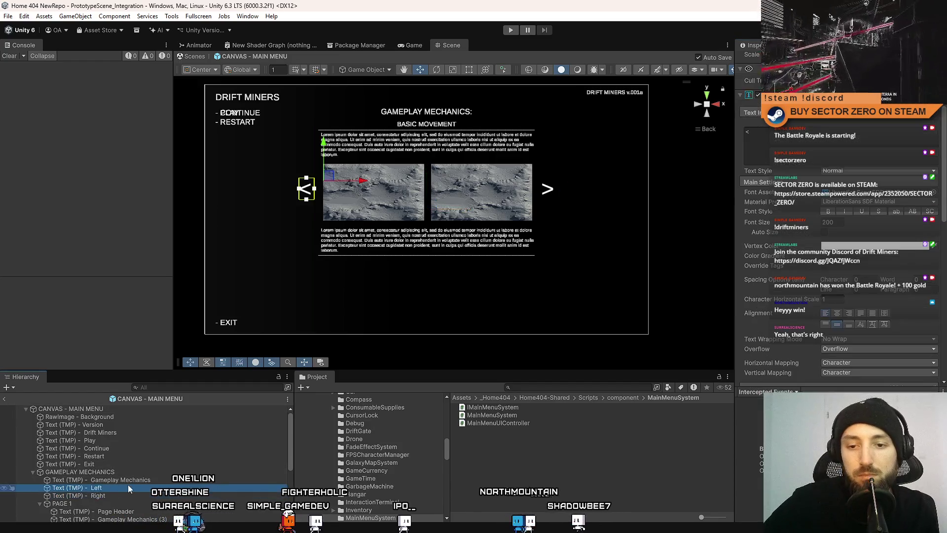
{"action": "left_click", "coordinate": [121, 488]}
{"action": "key", "text": "BackSpace"}
{"action": "key", "text": "BackSpace"}
{"action": "key", "text": "BackSpace"}
{"action": "type", "text": "Previous Tutorial"}
{"action": "key", "text": "Return"}
{"action": "key", "text": "ctrl+s"}
{"action": "left_click", "coordinate": [120, 495]}
{"action": "left_click", "coordinate": [120, 495]}
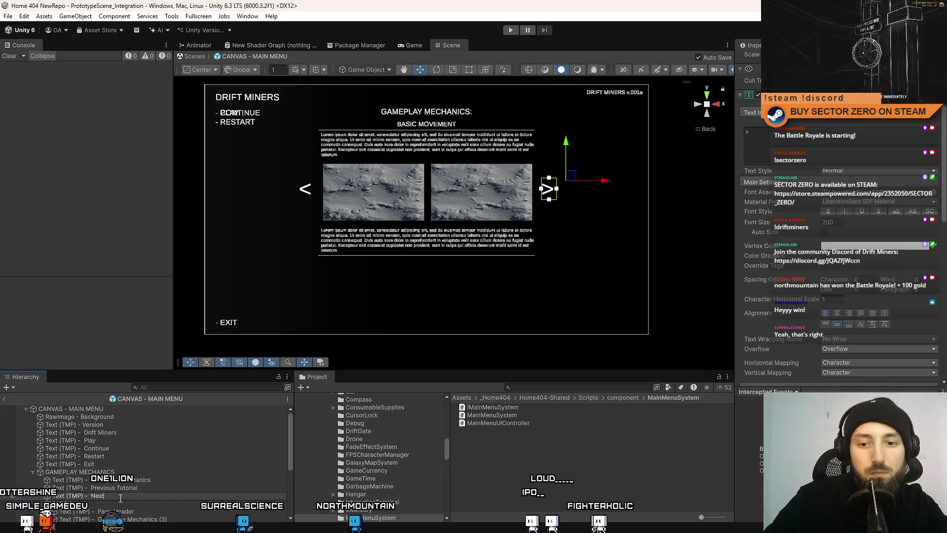
- Rename the GAMEPLAY MECHANICS group to TUTORIALS and reselect the canvas
{"action": "left_click", "coordinate": [146, 472]}
{"action": "left_click", "coordinate": [137, 472]}
{"action": "type", "text": "TUTORIALS"}
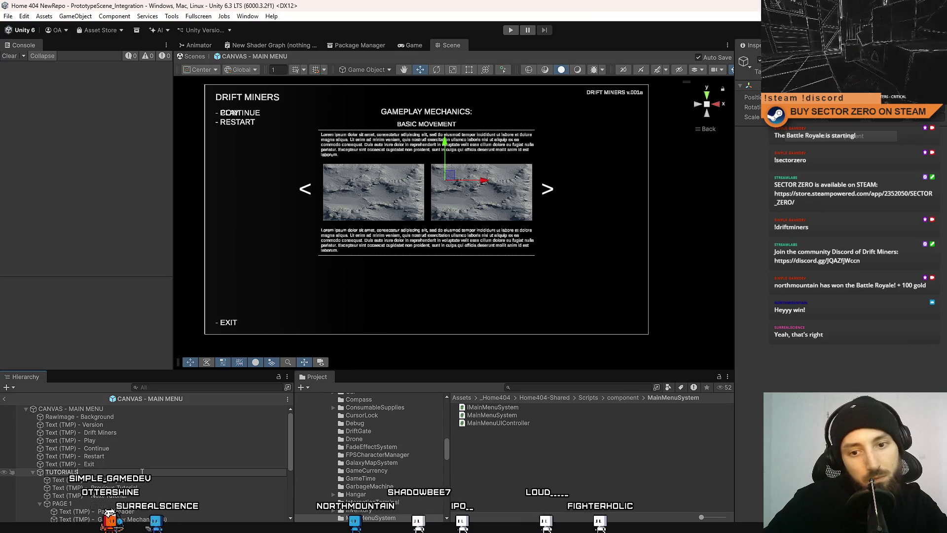
{"action": "key", "text": "Return"}
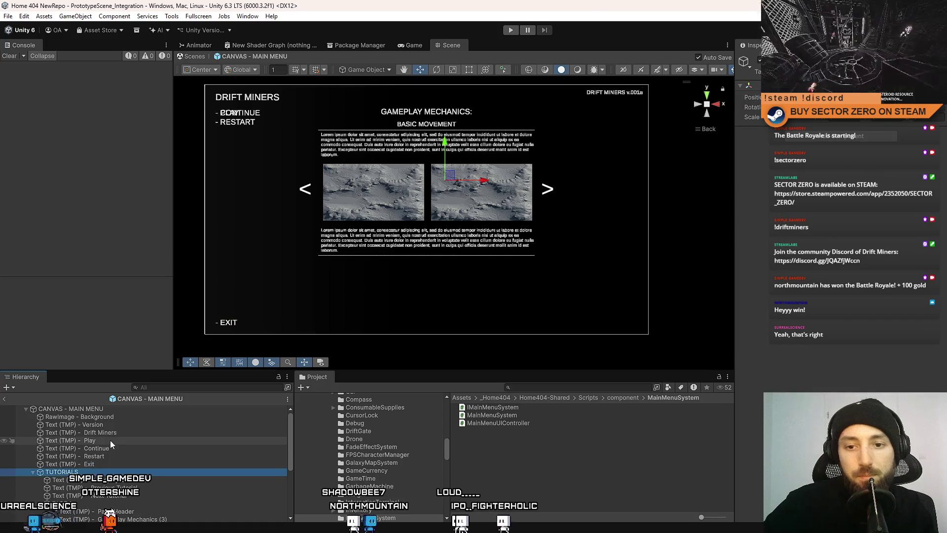
{"action": "left_click", "coordinate": [119, 408]}
{"action": "scroll", "coordinate": [906, 306], "scroll_direction": "down", "scroll_amount": 2}
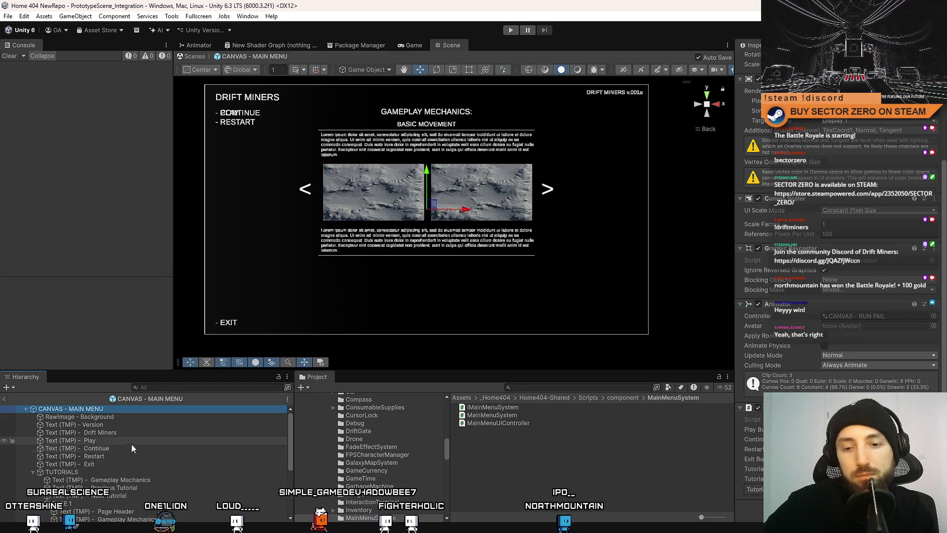
- Inspect the canvas and the PAGE 1 and PAGE 2 groups, then select the Next Tutorial arrow
{"action": "scroll", "coordinate": [161, 470], "scroll_direction": "down", "scroll_amount": 3}
{"action": "scroll", "coordinate": [160, 470], "scroll_direction": "up", "scroll_amount": 3}
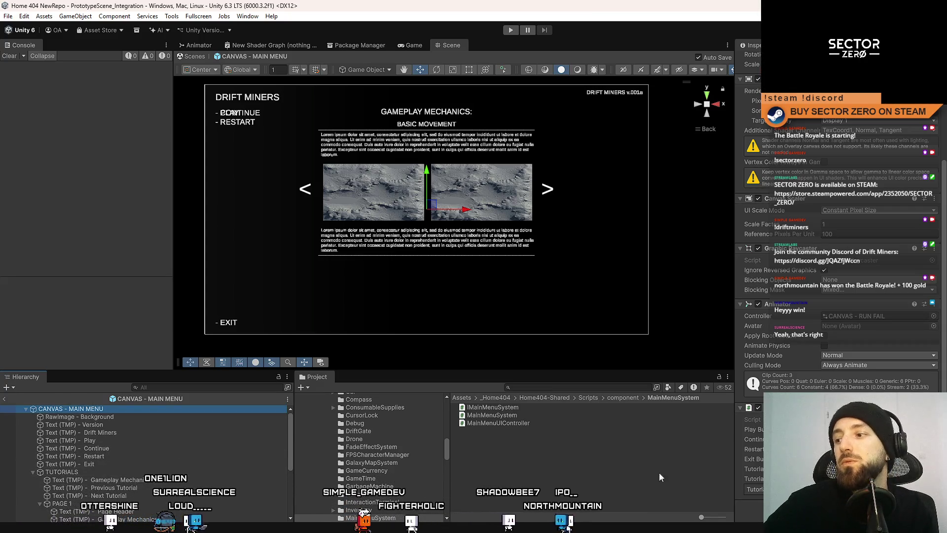
{"action": "scroll", "coordinate": [74, 477], "scroll_direction": "down", "scroll_amount": 5}
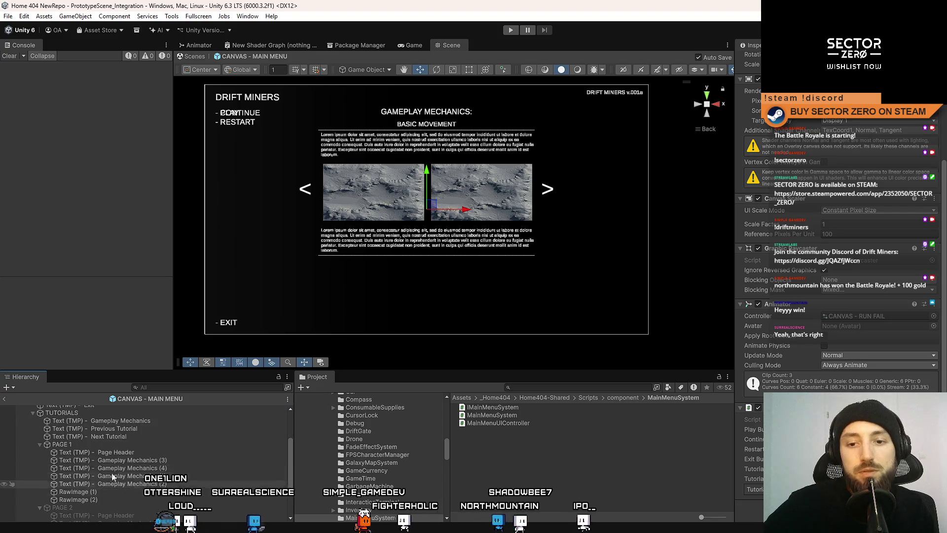
{"action": "scroll", "coordinate": [86, 437], "scroll_direction": "up", "scroll_amount": 2}
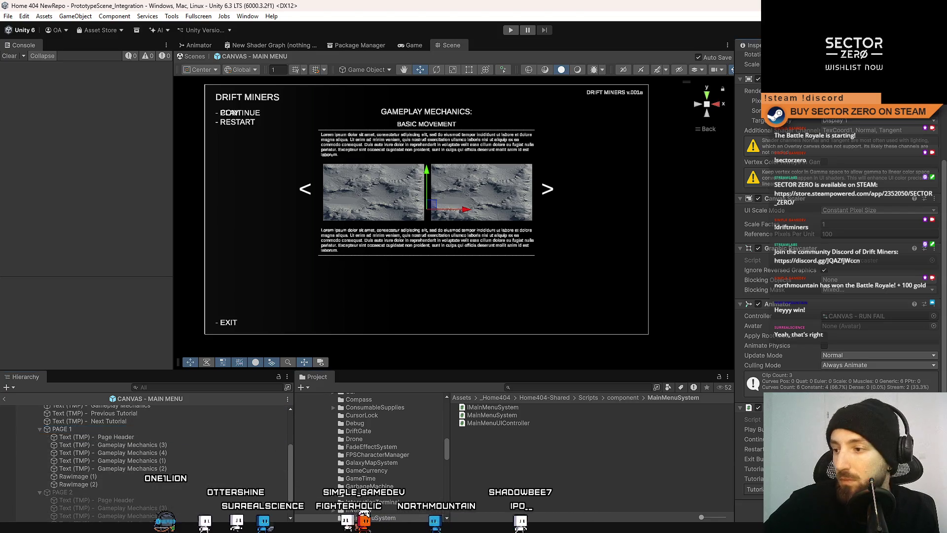
{"action": "left_click", "coordinate": [63, 491]}
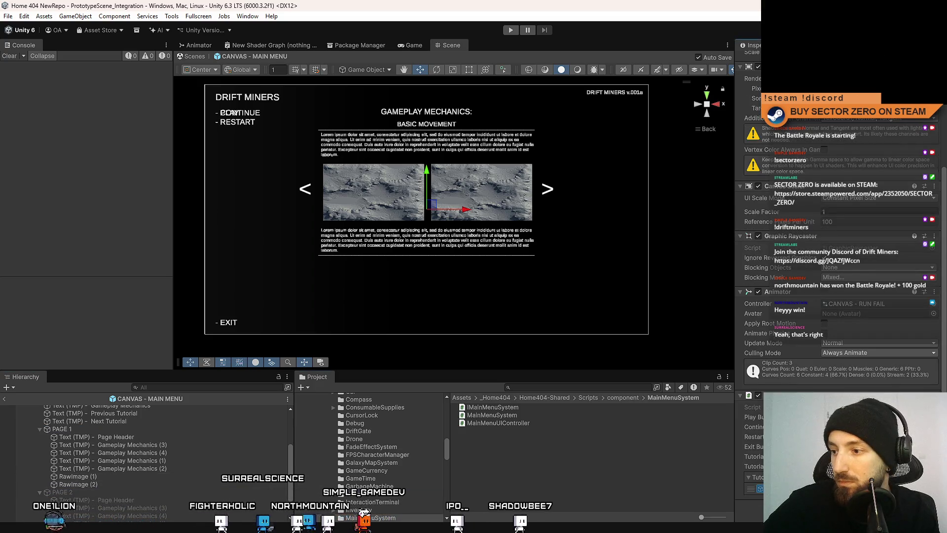
{"action": "scroll", "coordinate": [178, 448], "scroll_direction": "up", "scroll_amount": 3}
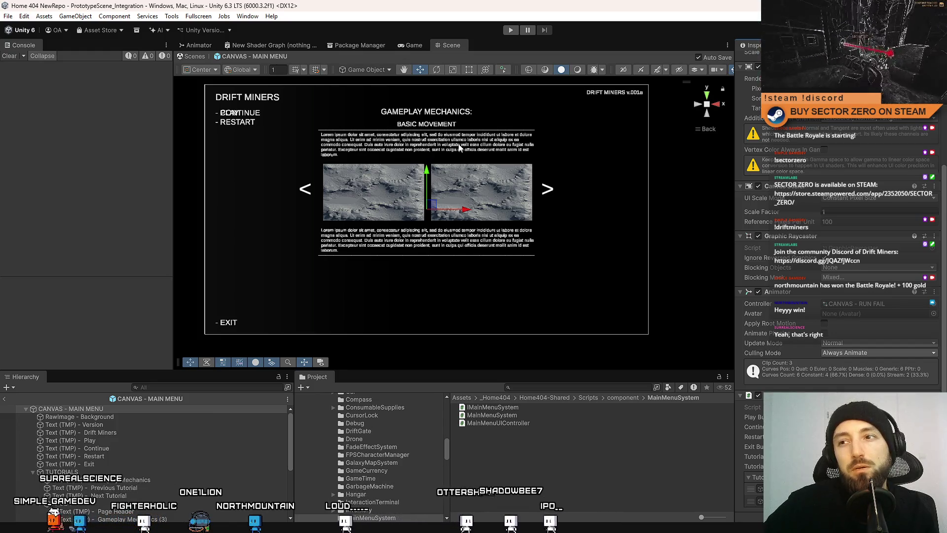
{"action": "scroll", "coordinate": [141, 468], "scroll_direction": "down", "scroll_amount": 4}
{"action": "scroll", "coordinate": [140, 468], "scroll_direction": "up", "scroll_amount": 2}
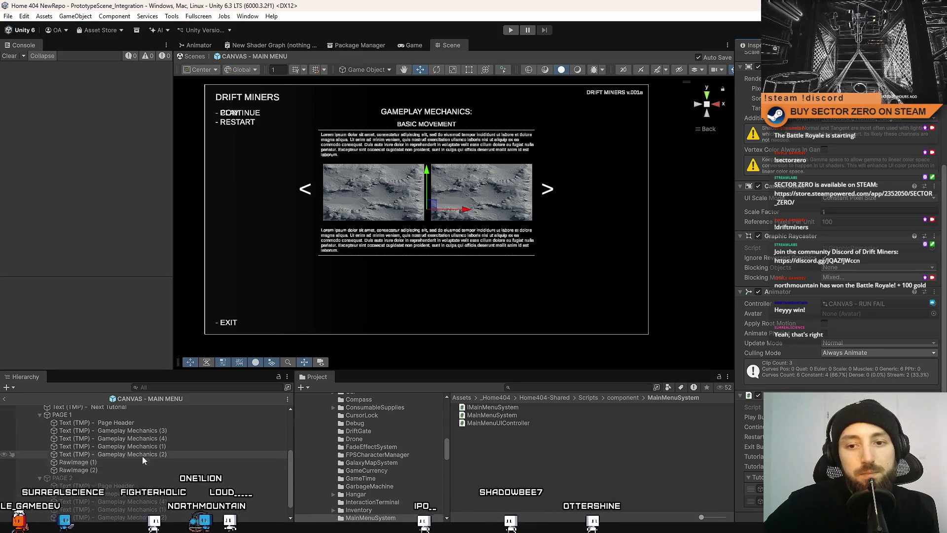
{"action": "left_click", "coordinate": [144, 436]}
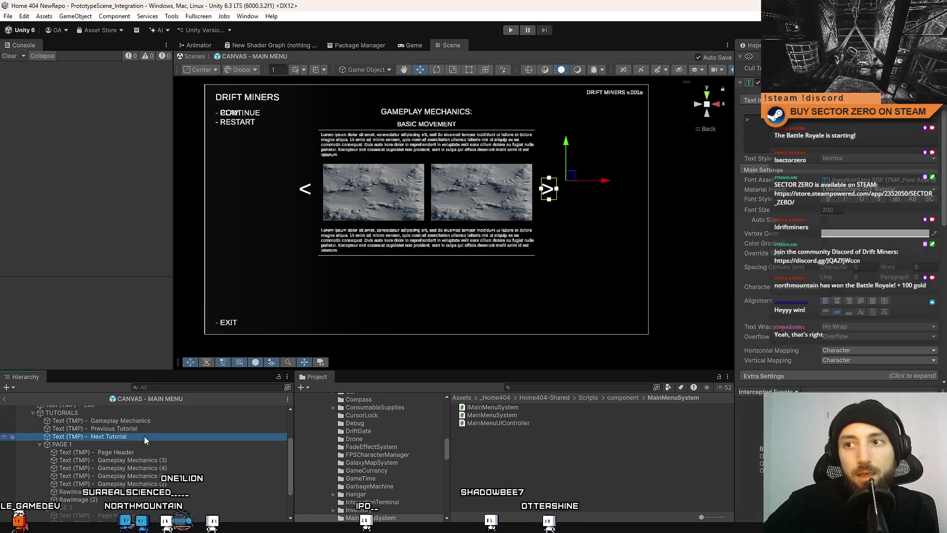
- Make the Next Tutorial arrow's On Click call the canvas's NextTutorialButtonPressed
{"action": "scroll", "coordinate": [901, 317], "scroll_direction": "down", "scroll_amount": 3}
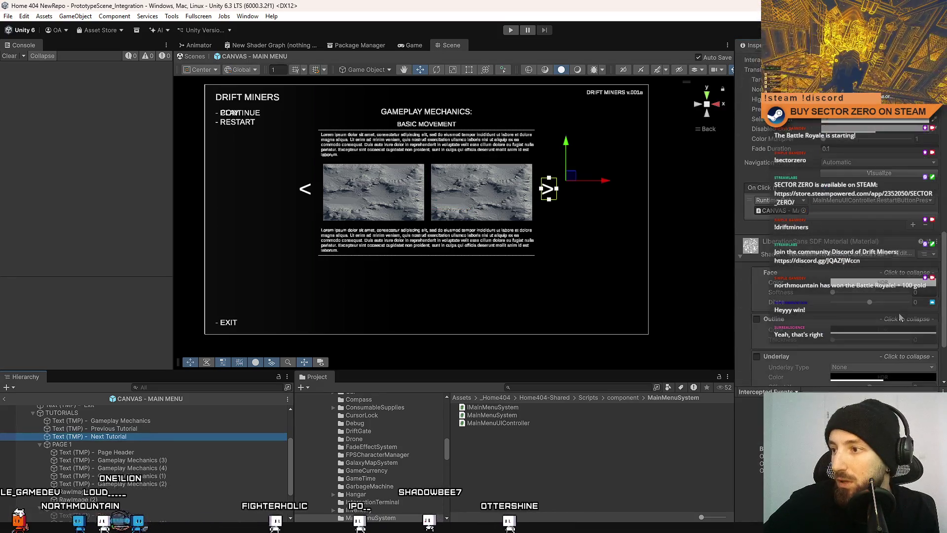
{"action": "scroll", "coordinate": [898, 317], "scroll_direction": "down", "scroll_amount": 3}
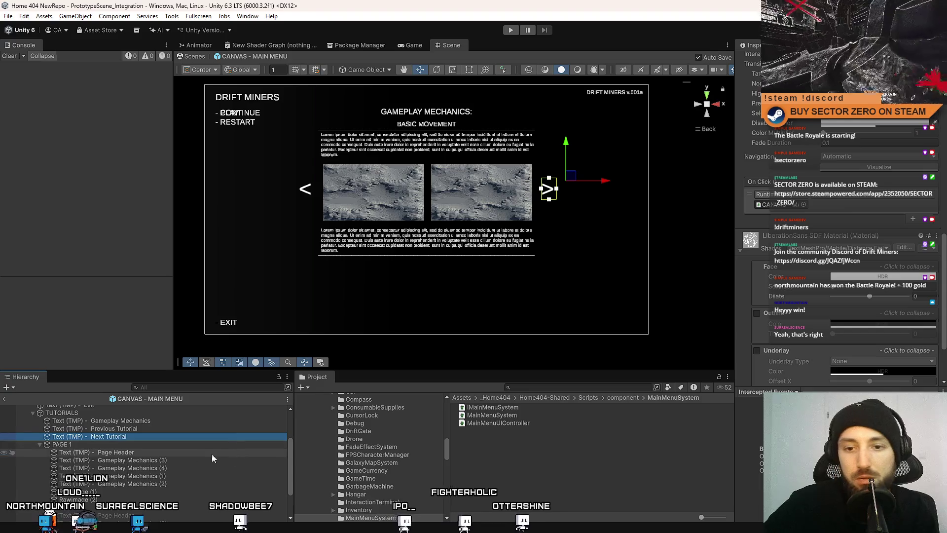
{"action": "scroll", "coordinate": [226, 452], "scroll_direction": "up", "scroll_amount": 1}
{"action": "scroll", "coordinate": [98, 424], "scroll_direction": "up", "scroll_amount": 3}
{"action": "left_click_drag", "start_coordinate": [96, 416], "coordinate": [800, 204]}
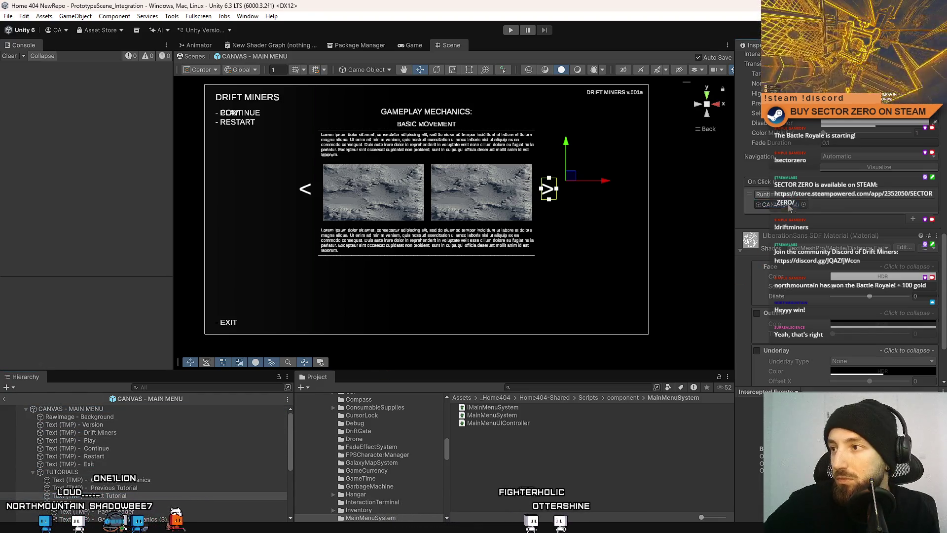
{"action": "left_click", "coordinate": [844, 197]}
{"action": "mouse_move", "coordinate": [839, 286]}
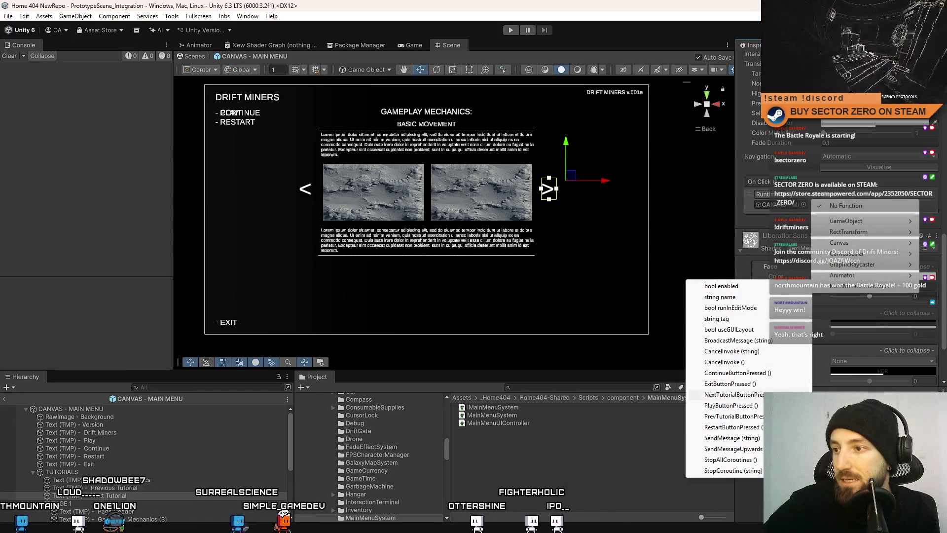
{"action": "left_click", "coordinate": [733, 395]}
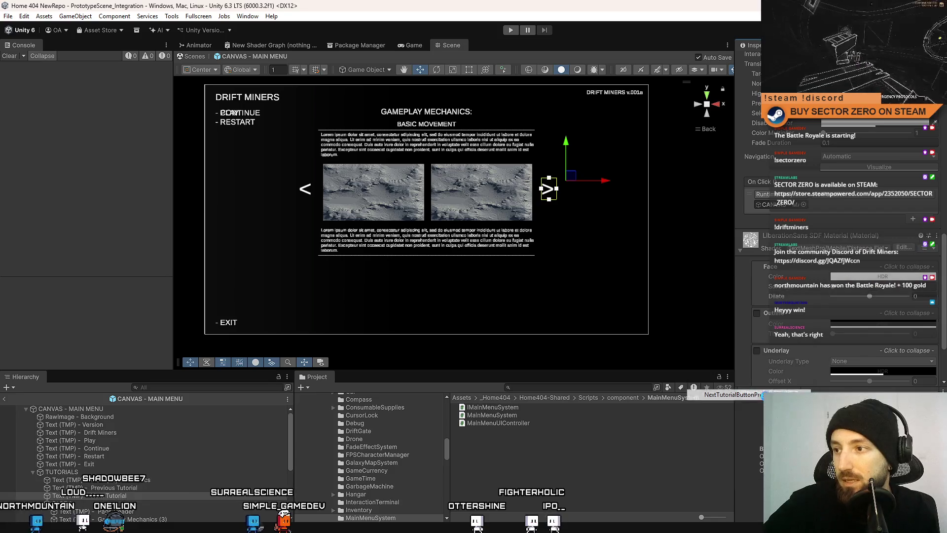
- Make the Previous Tutorial arrow's On Click call PrevTutorialButtonPressed
{"action": "left_click", "coordinate": [128, 490]}
{"action": "left_click", "coordinate": [863, 194]}
{"action": "mouse_move", "coordinate": [874, 290]}
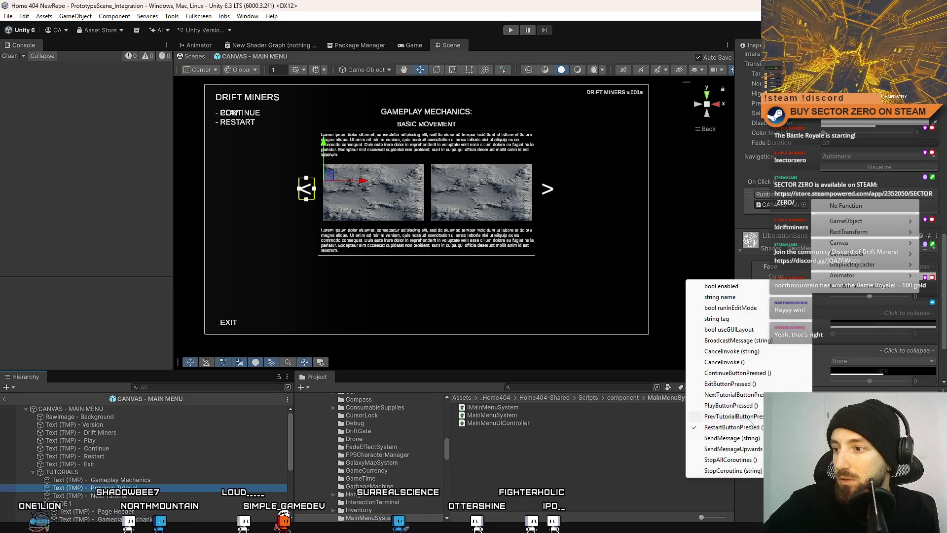
{"action": "left_click", "coordinate": [748, 418]}
- Clear the selection and bring up the Game view
{"action": "left_click", "coordinate": [599, 481]}
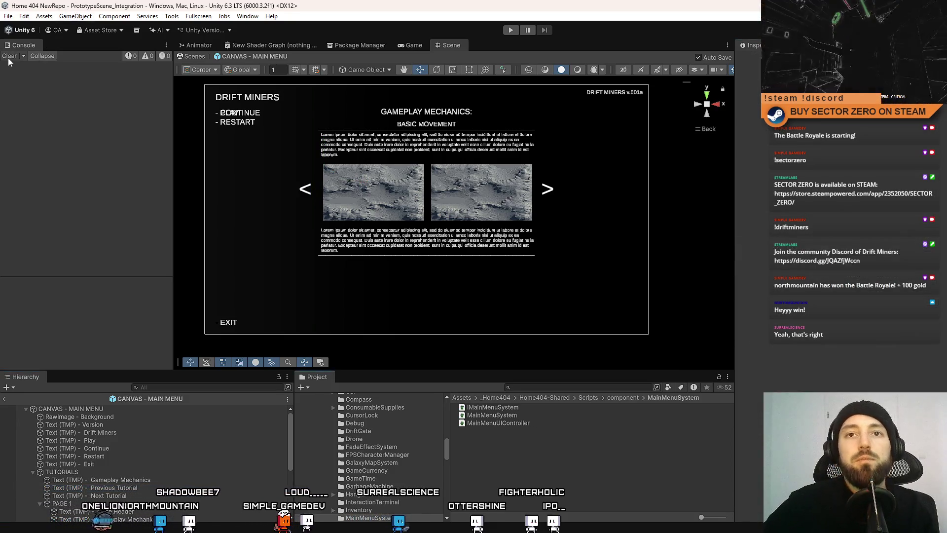
{"action": "right_click", "coordinate": [507, 444]}
{"action": "left_click", "coordinate": [550, 483]}
{"action": "left_click", "coordinate": [417, 45]}
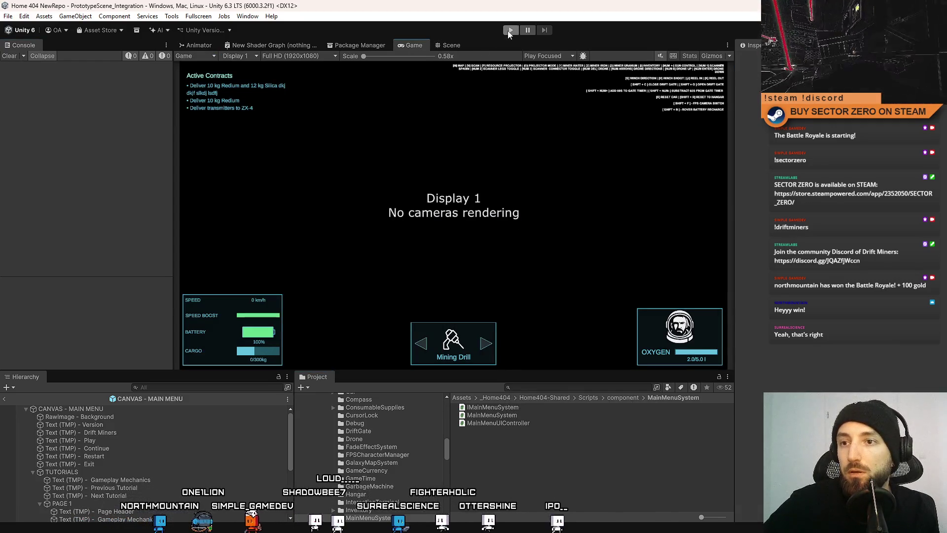
- Play-test the arrows, flipping between the Basic Movement and How to Mine pages, then stop
{"action": "left_click", "coordinate": [511, 30]}
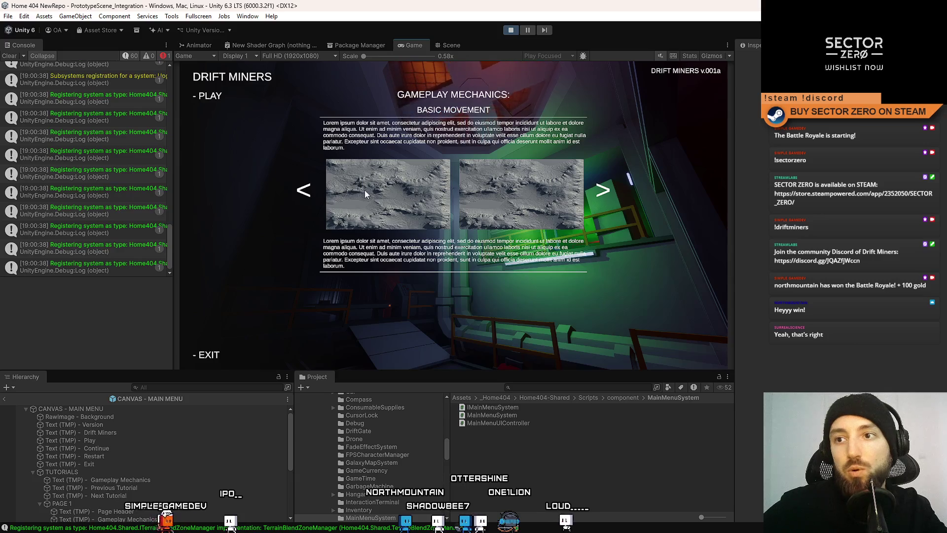
{"action": "left_click", "coordinate": [604, 189]}
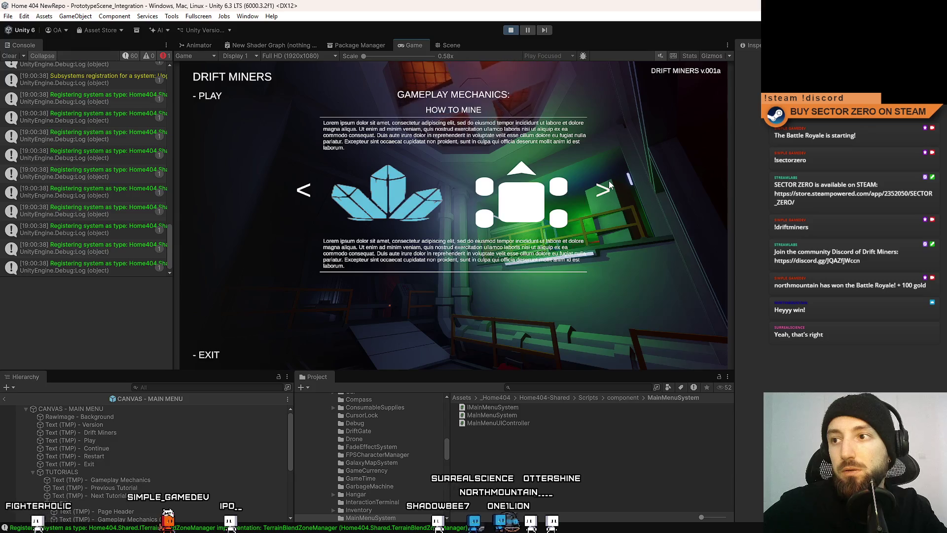
{"action": "left_click", "coordinate": [604, 189]}
{"action": "left_click", "coordinate": [608, 186]}
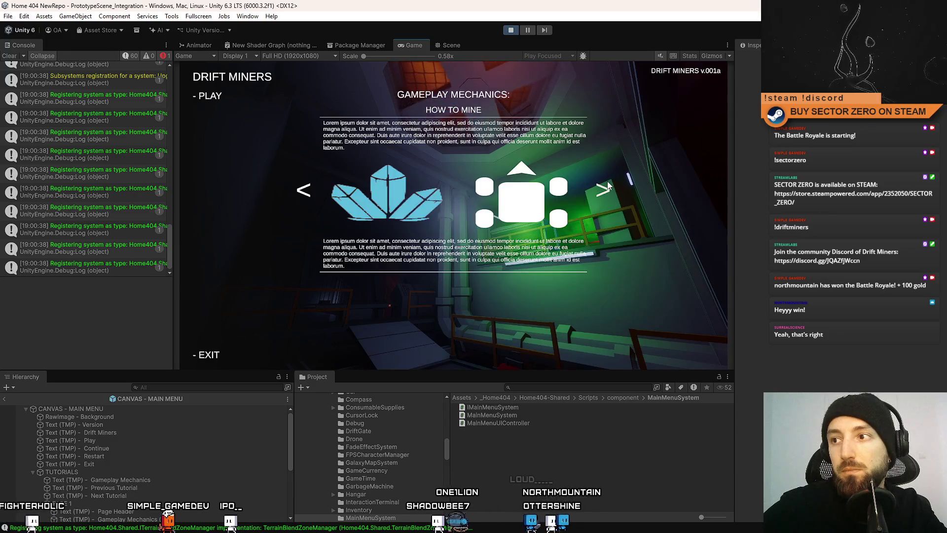
{"action": "left_click", "coordinate": [607, 189]}
{"action": "left_click", "coordinate": [604, 192]}
{"action": "left_click", "coordinate": [602, 196]}
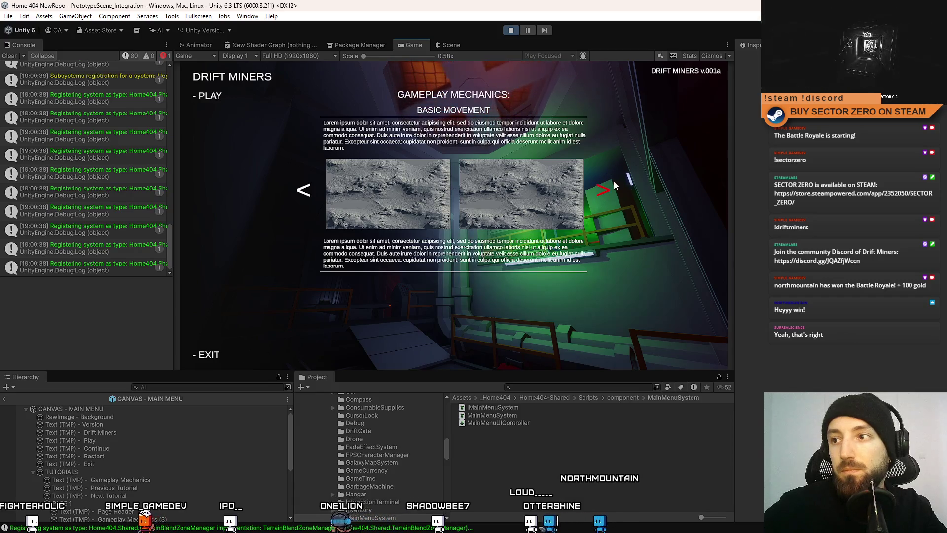
{"action": "left_click", "coordinate": [615, 185]}
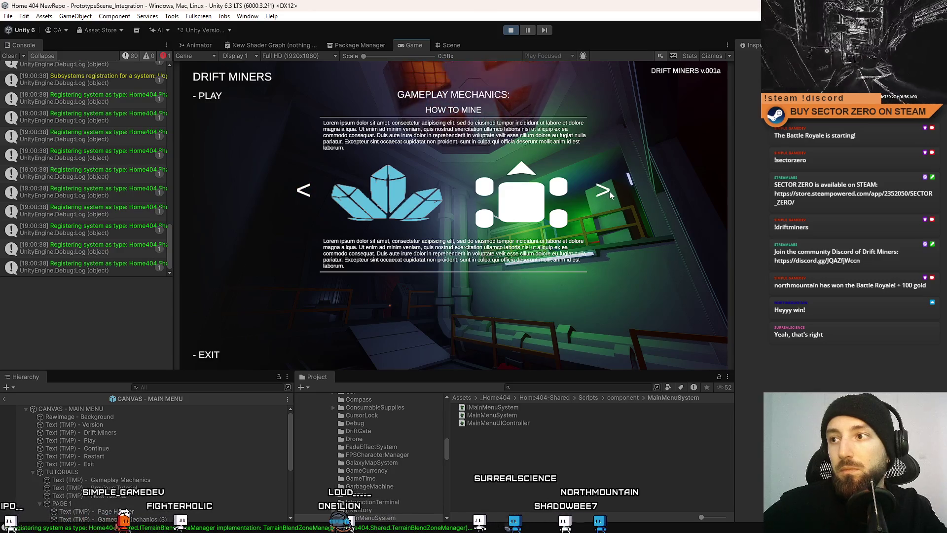
{"action": "left_click", "coordinate": [510, 30]}
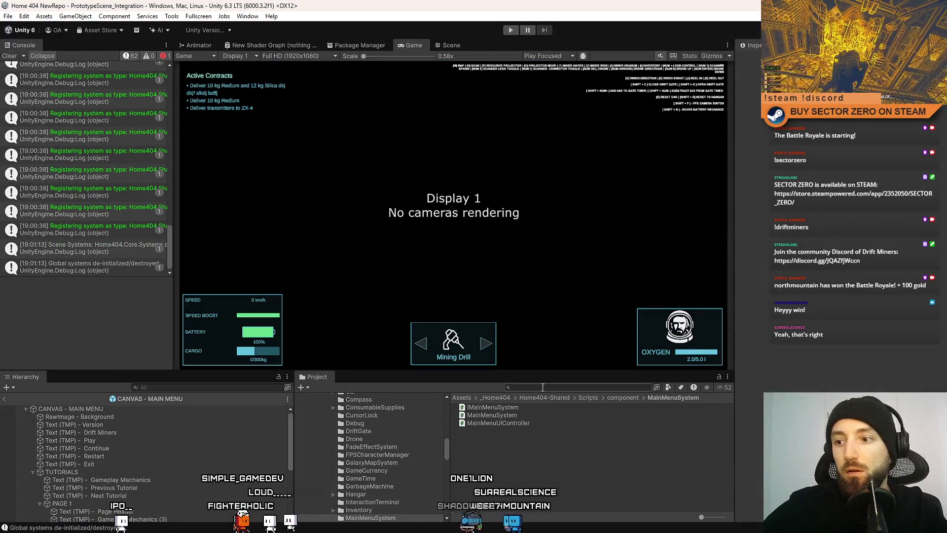
- Search the Project window for 'canvas main menu' and return to the Scene view
{"action": "type", "text": "canvas"}
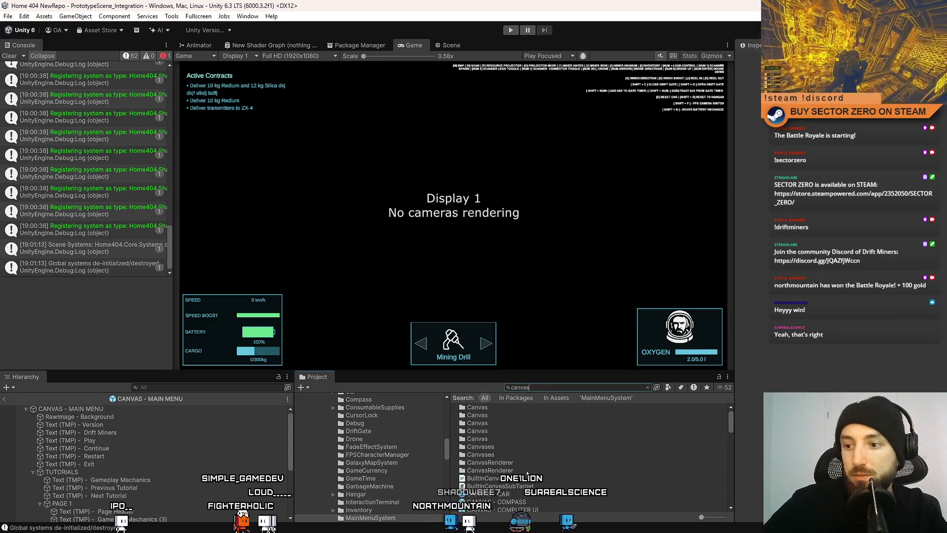
{"action": "scroll", "coordinate": [542, 466], "scroll_direction": "down", "scroll_amount": 3}
{"action": "type", "text": " main menu"}
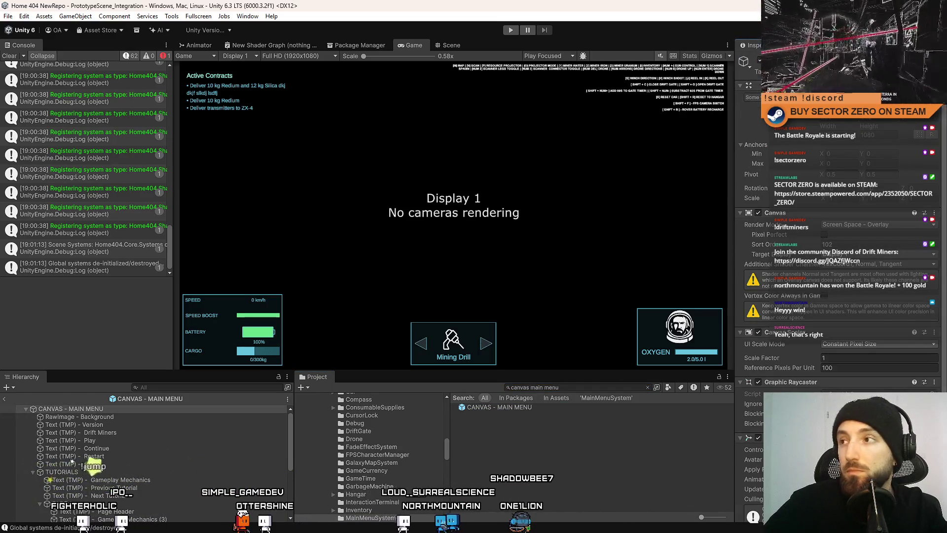
{"action": "left_click", "coordinate": [450, 46]}
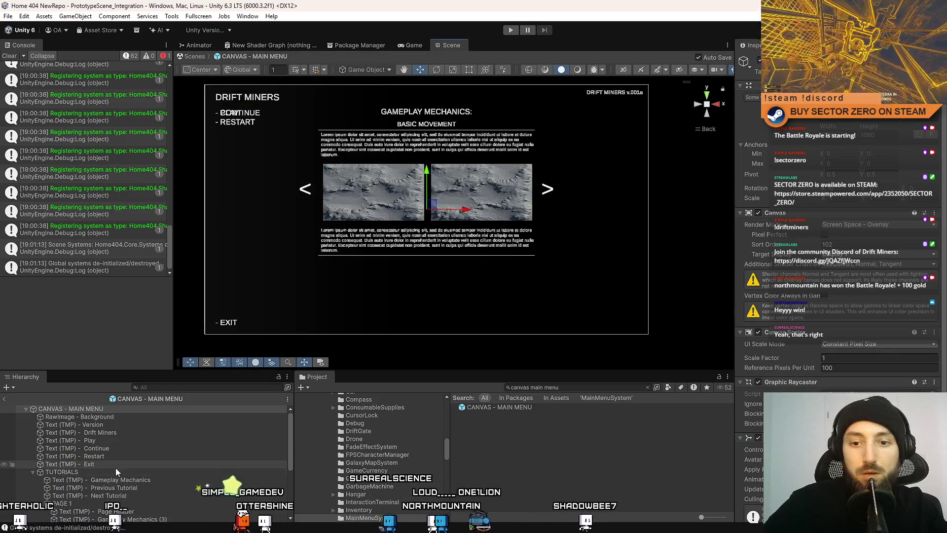
- Select the Next and Previous Tutorial arrows and recentre the menu canvas
{"action": "left_click", "coordinate": [126, 493]}
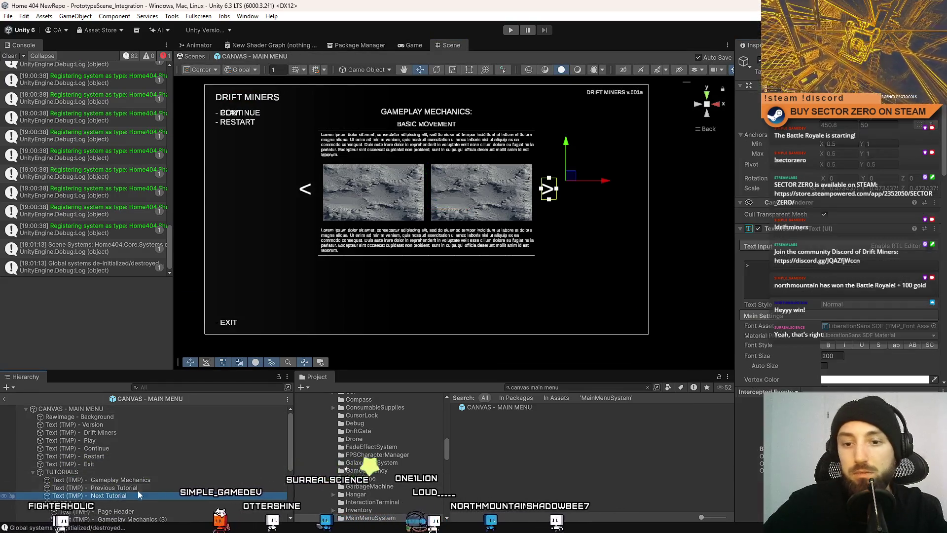
{"action": "scroll", "coordinate": [129, 455], "scroll_direction": "down", "scroll_amount": 3}
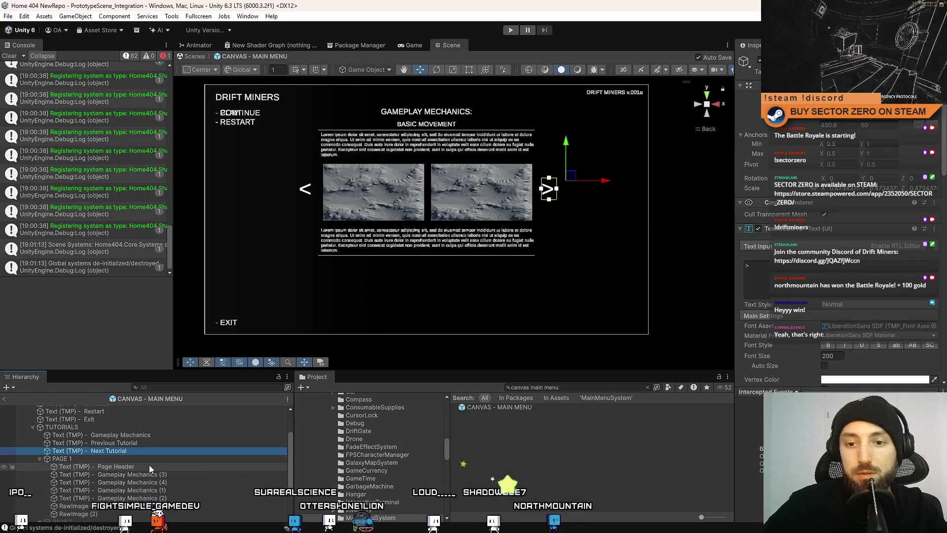
{"action": "left_click", "coordinate": [146, 443]}
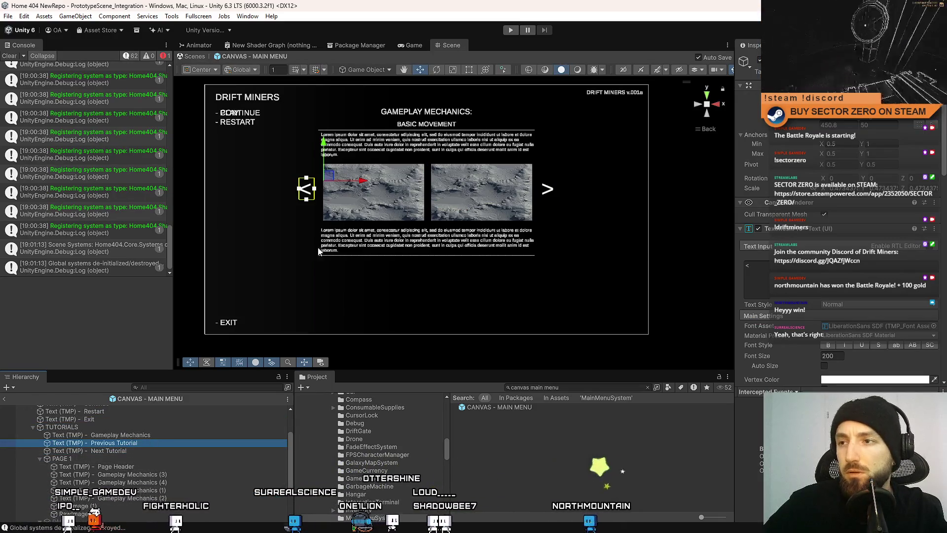
{"action": "mouse_move", "coordinate": [339, 212]}
{"action": "left_mouse_down"}
{"action": "mouse_move", "coordinate": [435, 234]}
{"action": "mouse_move", "coordinate": [385, 169]}
{"action": "mouse_move", "coordinate": [491, 191]}
{"action": "mouse_move", "coordinate": [490, 228]}
{"action": "left_mouse_up"}
{"action": "scroll", "coordinate": [868, 173], "scroll_direction": "down", "scroll_amount": 10}
{"action": "scroll", "coordinate": [385, 169], "scroll_direction": "up", "scroll_amount": 2}
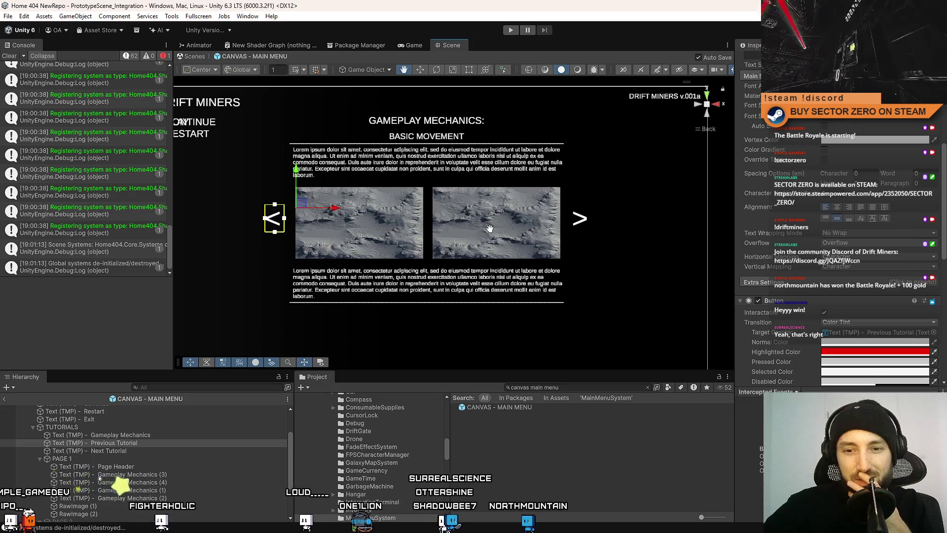
- Step through PAGE 1, its tutorial images and the menu's background image
{"action": "left_click", "coordinate": [133, 458]}
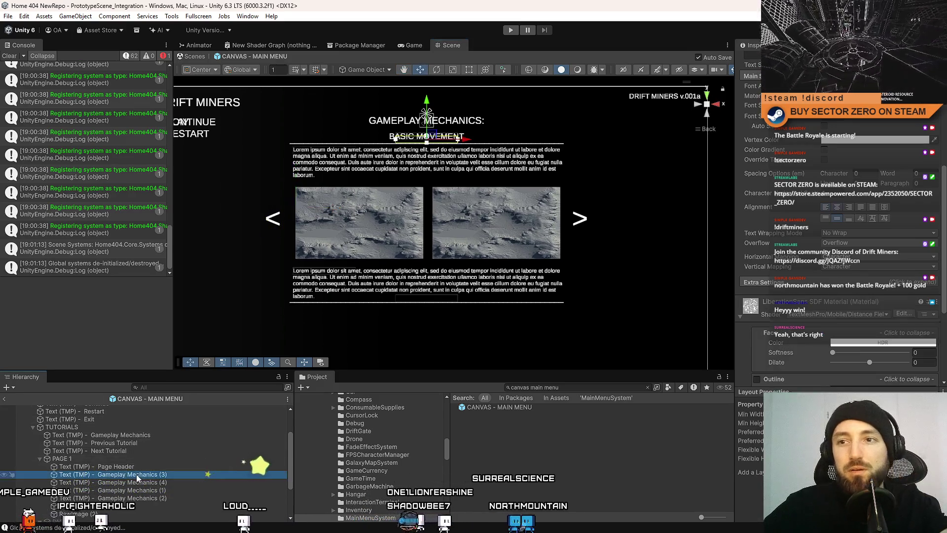
{"action": "key", "text": "Down"}
{"action": "key", "text": "Down"}
{"action": "key", "text": "Down"}
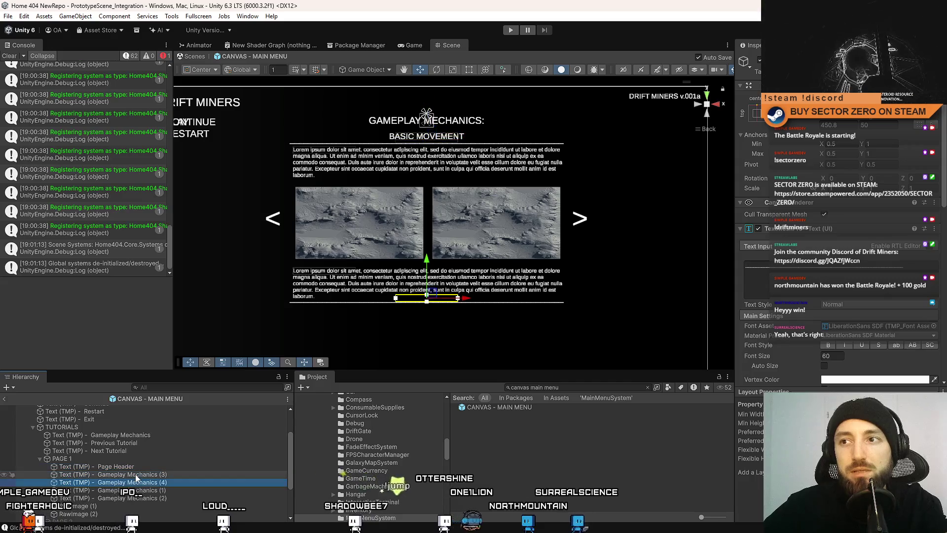
{"action": "key", "text": "Down"}
{"action": "key", "text": "Down"}
{"action": "key", "text": "Down"}
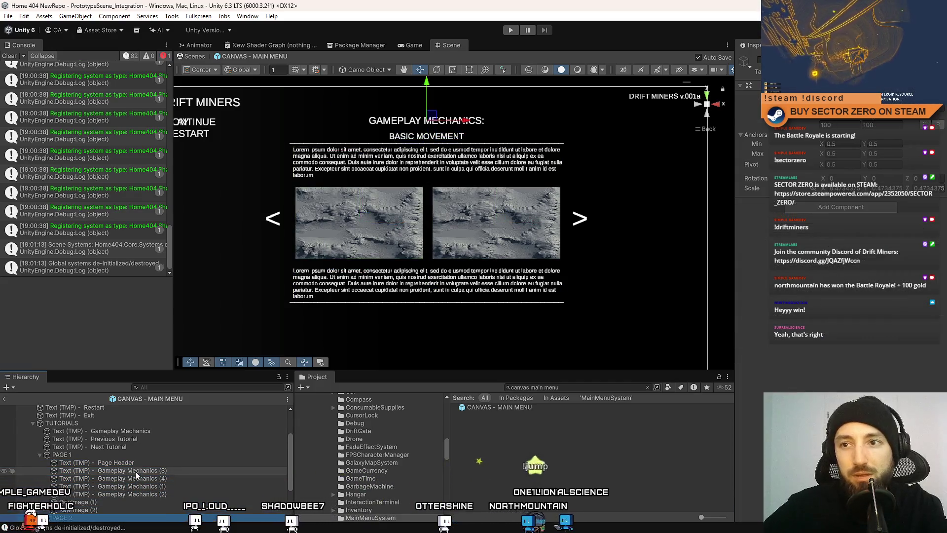
{"action": "key", "text": "Down"}
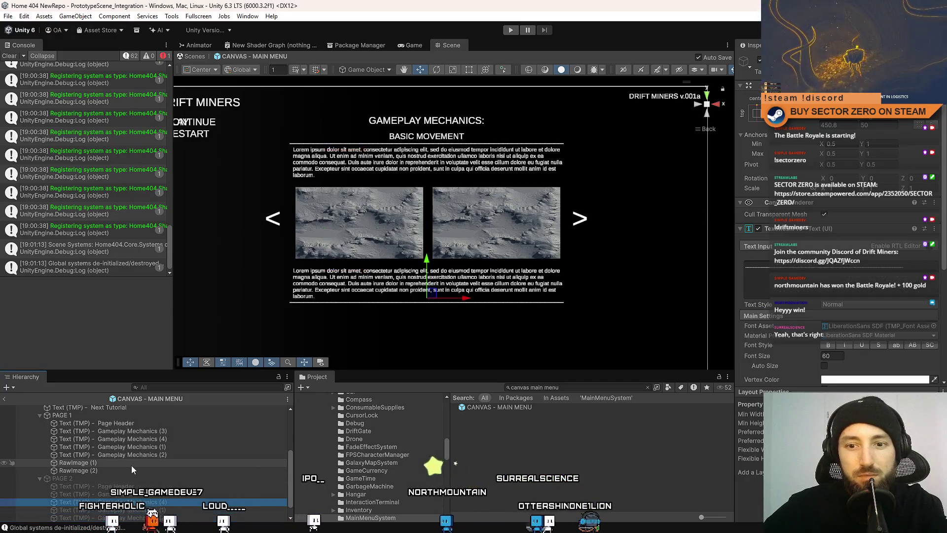
{"action": "left_click", "coordinate": [132, 465]}
{"action": "key", "text": "Down"}
{"action": "scroll", "coordinate": [132, 482], "scroll_direction": "up", "scroll_amount": 4}
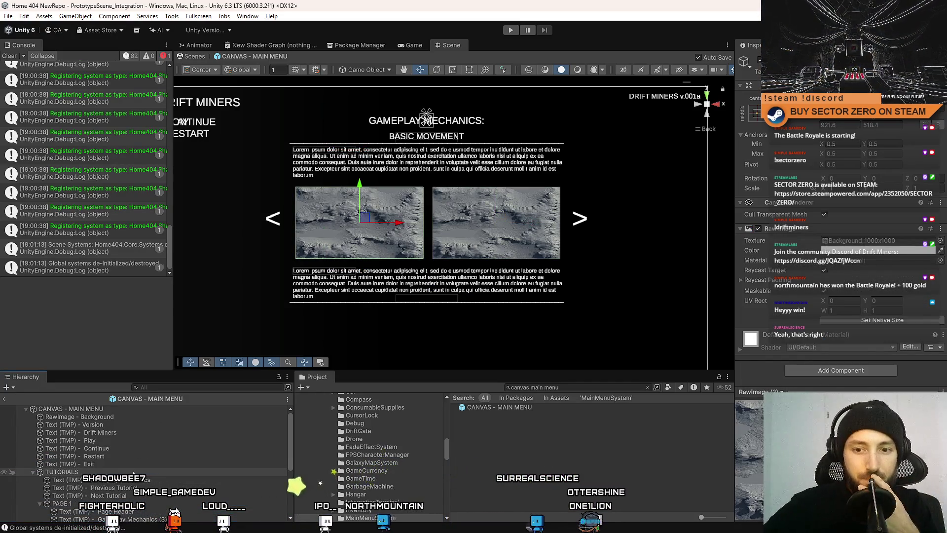
{"action": "left_click", "coordinate": [124, 418]}
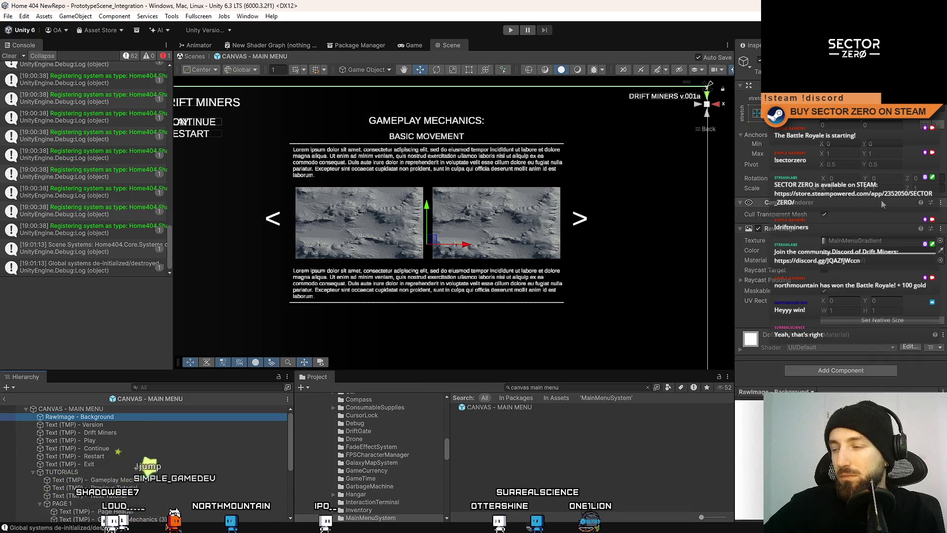
- Check the Next Tutorial, Gameplay Mechanics title and Previous Tutorial objects, then enter Play mode
{"action": "mouse_move", "coordinate": [387, 237]}
{"action": "left_mouse_down"}
{"action": "mouse_move", "coordinate": [522, 239]}
{"action": "mouse_move", "coordinate": [456, 242]}
{"action": "mouse_move", "coordinate": [444, 229]}
{"action": "left_mouse_up"}
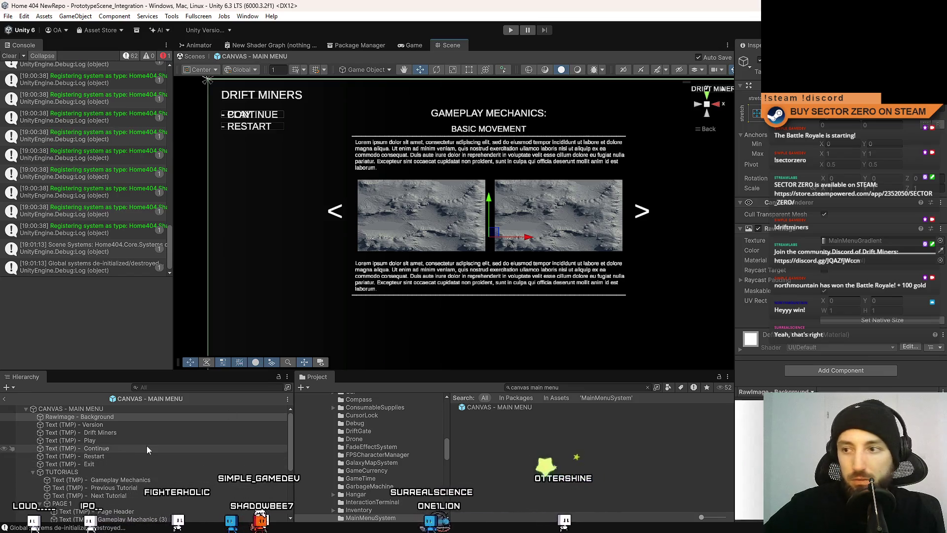
{"action": "scroll", "coordinate": [145, 447], "scroll_direction": "down", "scroll_amount": 2}
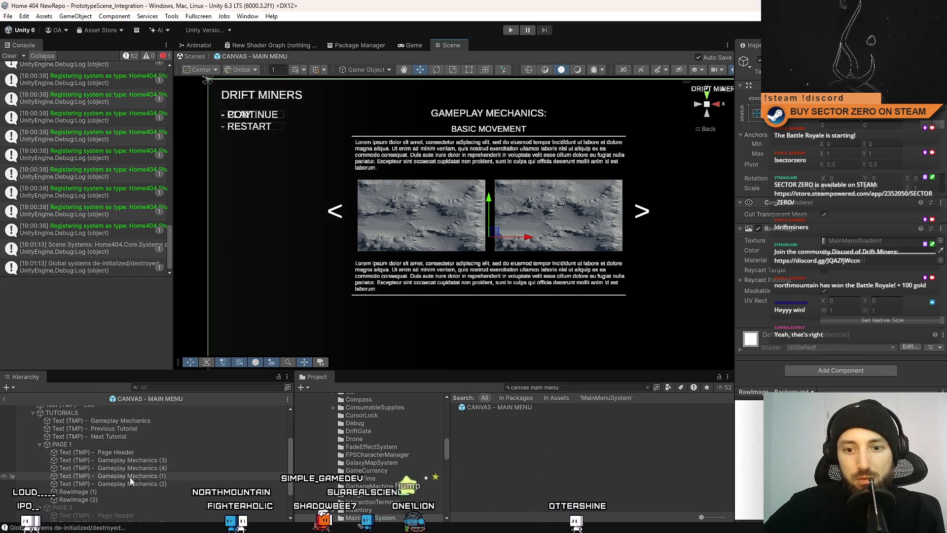
{"action": "scroll", "coordinate": [140, 491], "scroll_direction": "up", "scroll_amount": 2}
{"action": "left_click", "coordinate": [140, 495]}
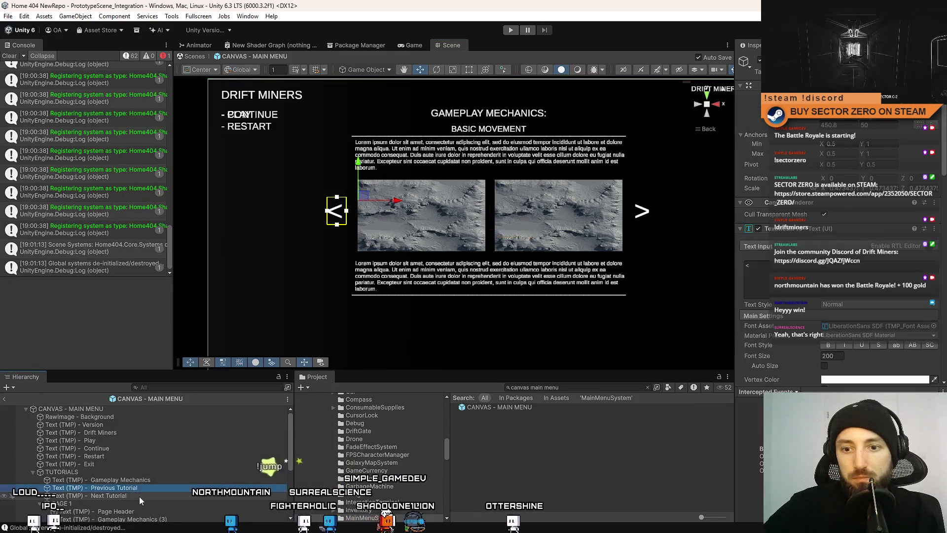
{"action": "left_click", "coordinate": [148, 479]}
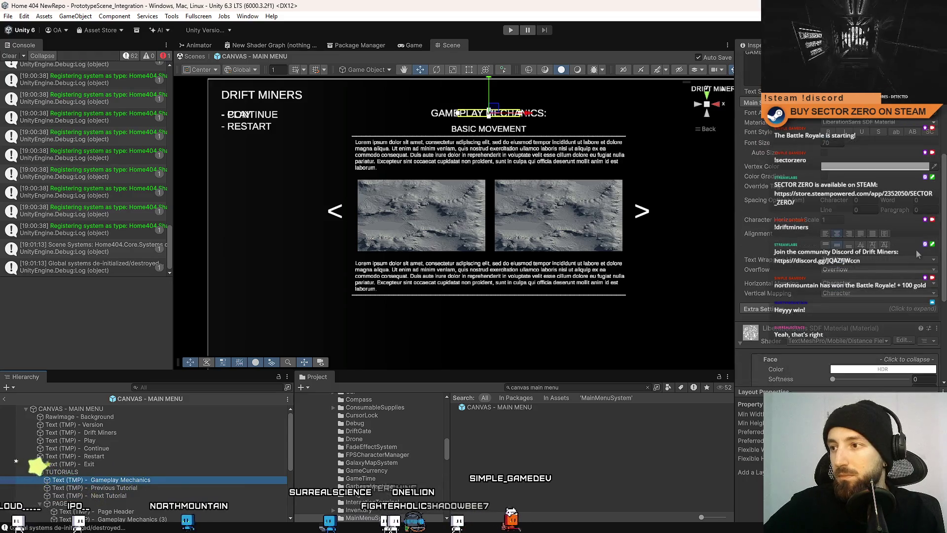
{"action": "left_click", "coordinate": [176, 486]}
{"action": "left_click", "coordinate": [154, 497]}
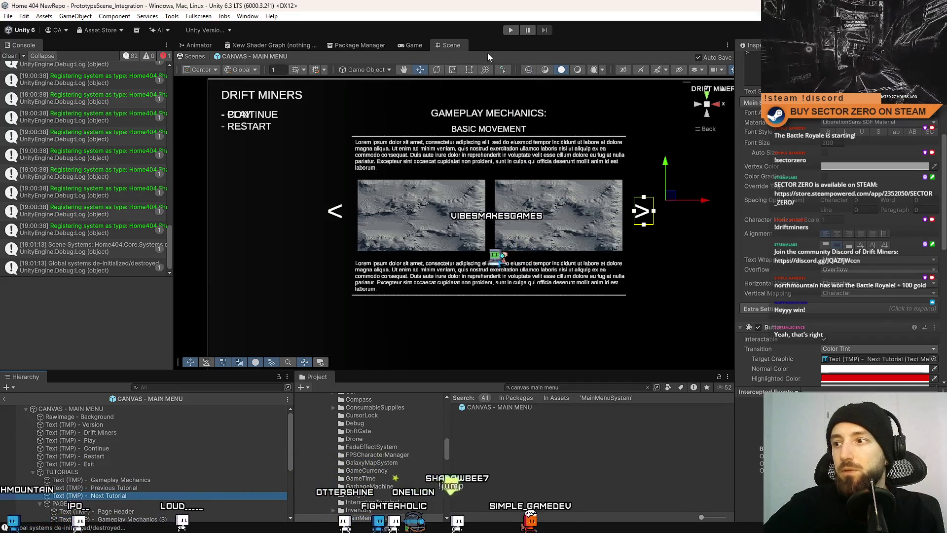
{"action": "left_click", "coordinate": [506, 30]}
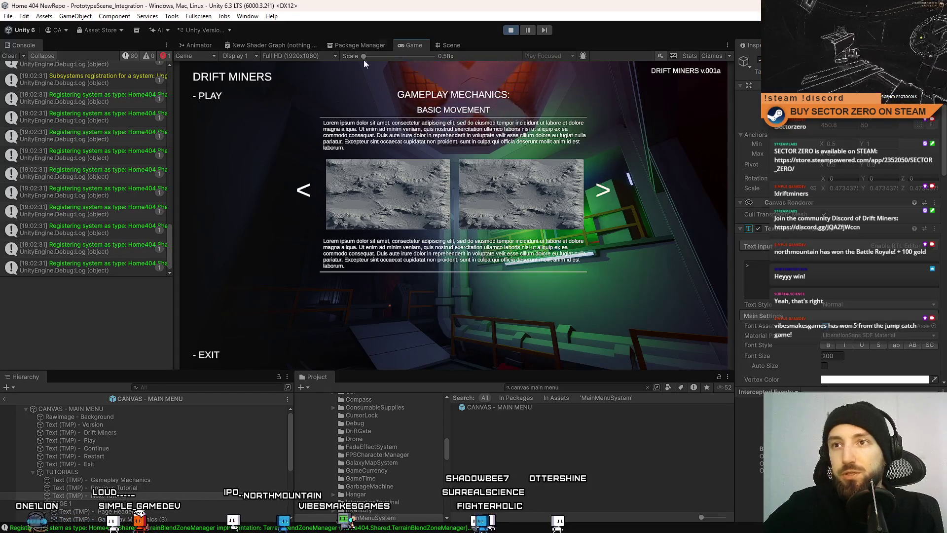
- View the running menu fullscreen with F10, exit fullscreen, and return to the Scene view
{"action": "key", "text": "F10"}
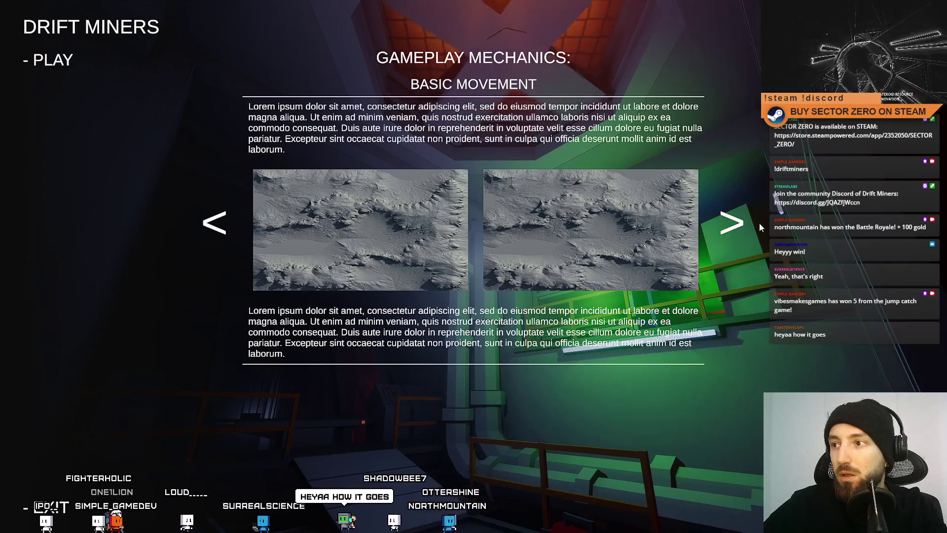
{"action": "key", "text": "F11"}
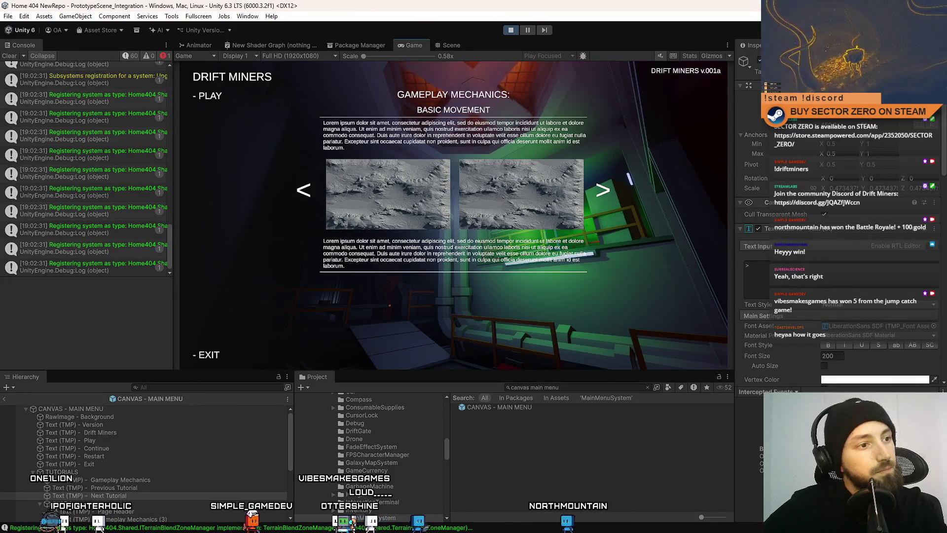
{"action": "left_click", "coordinate": [454, 44]}
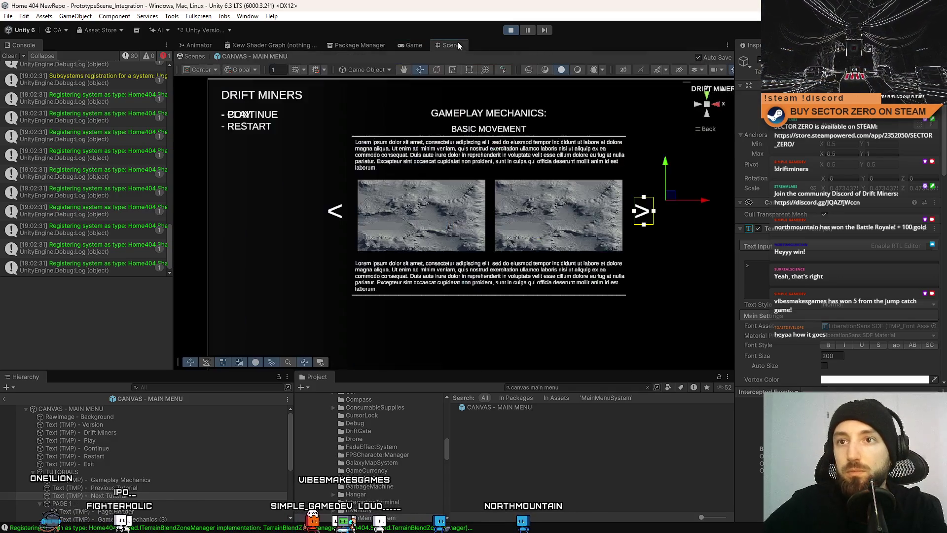
- Leave prefab editing, clear the Console, and restart Play mode in the Game view
{"action": "left_click", "coordinate": [191, 59]}
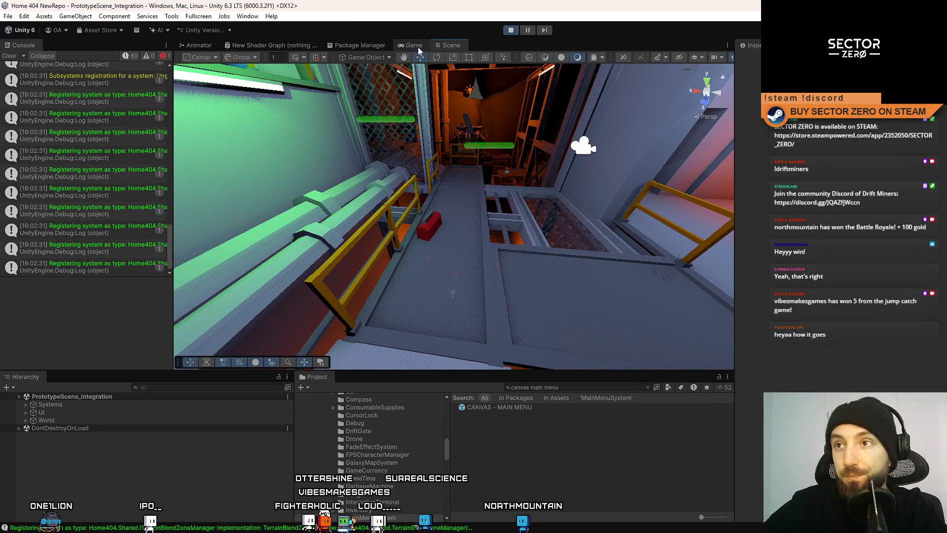
{"action": "left_click", "coordinate": [10, 57]}
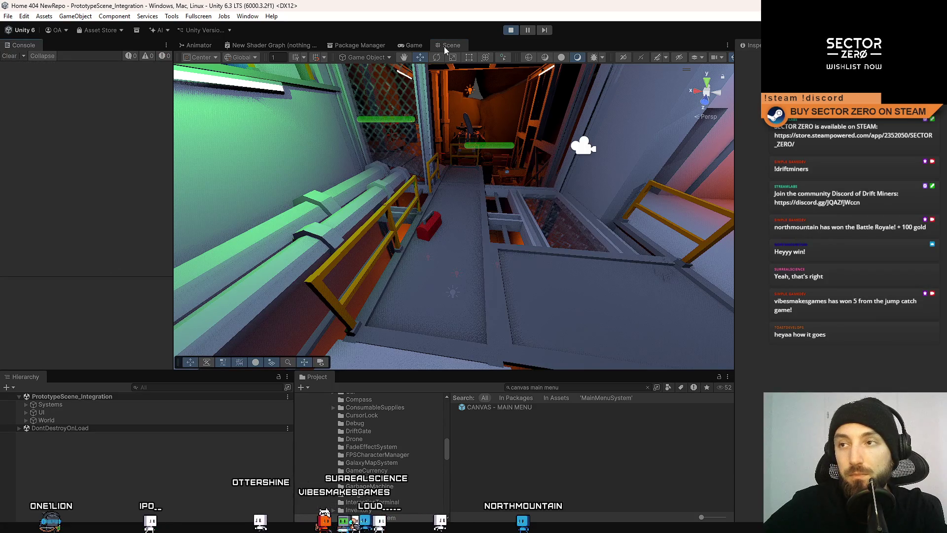
{"action": "left_click", "coordinate": [421, 47]}
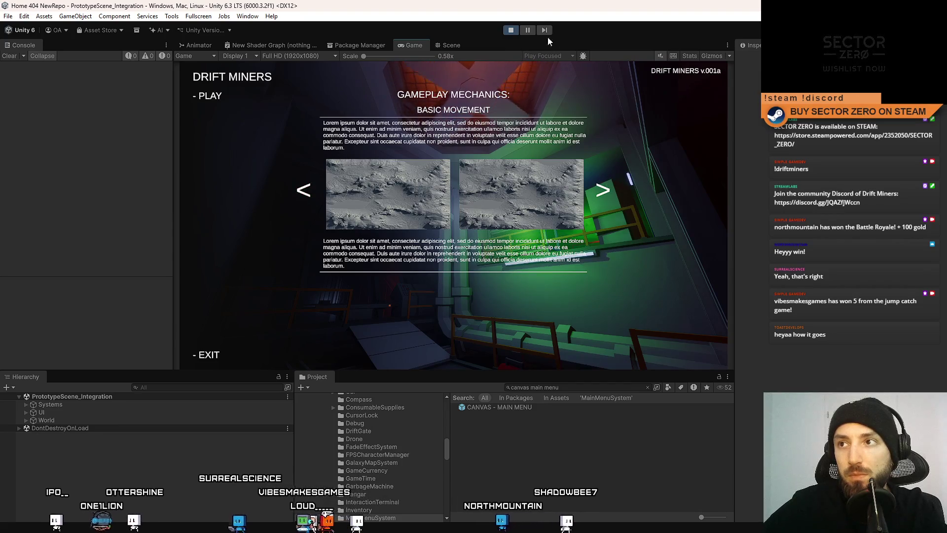
{"action": "left_click", "coordinate": [510, 30]}
{"action": "left_click", "coordinate": [511, 31]}
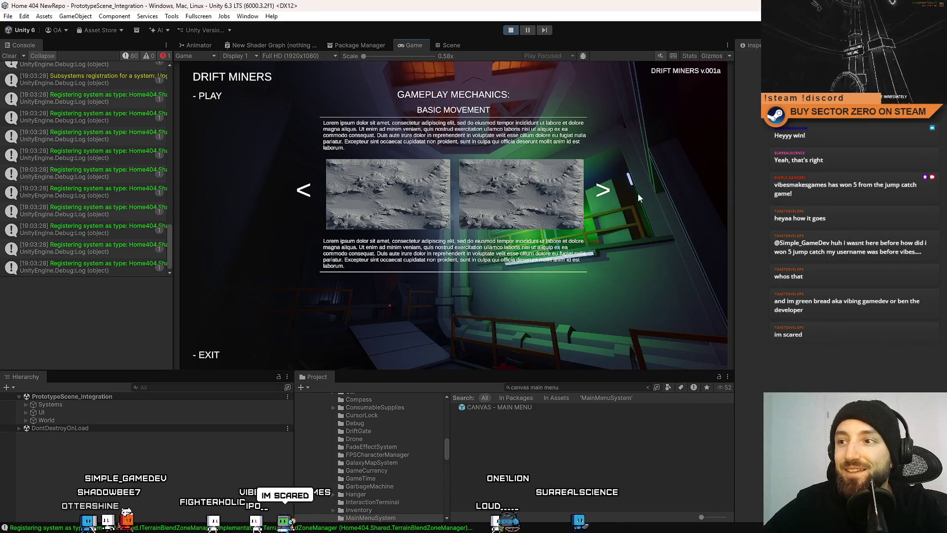
- Click the '>' arrow six times, cycling the tutorial back to Basic Movement
{"action": "left_click", "coordinate": [601, 184]}
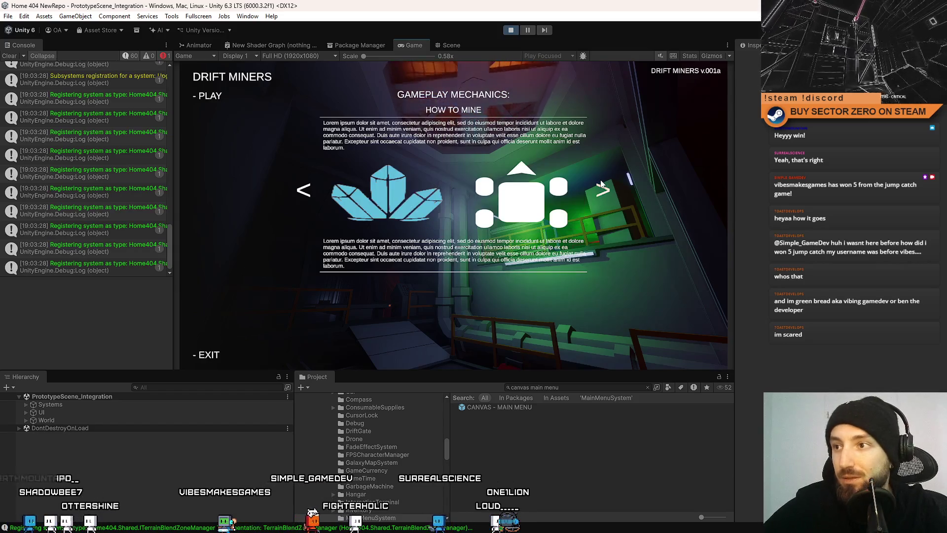
{"action": "left_click", "coordinate": [601, 183]}
{"action": "left_click", "coordinate": [602, 184]}
{"action": "left_click", "coordinate": [601, 184]}
{"action": "left_click", "coordinate": [601, 184]}
{"action": "left_click", "coordinate": [601, 184]}
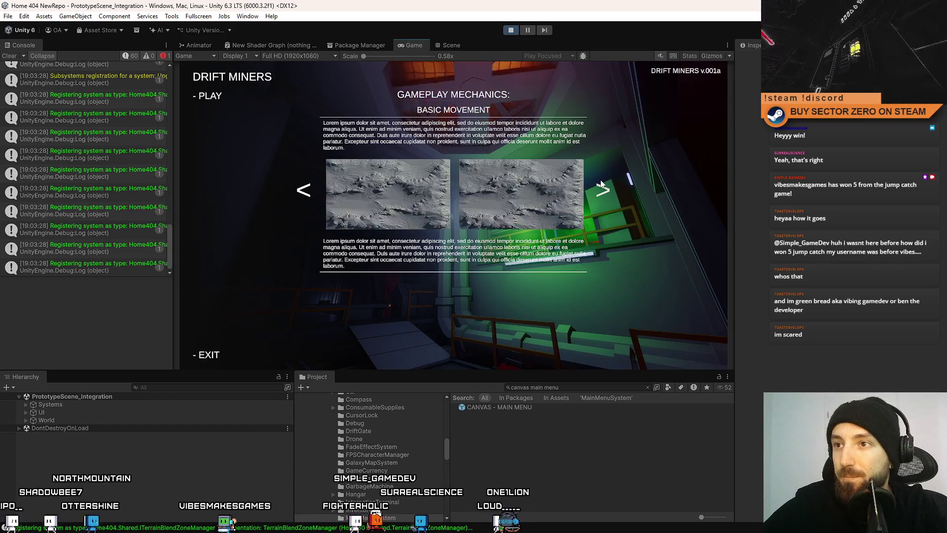
{"action": "left_click", "coordinate": [602, 184]}
{"action": "left_click", "coordinate": [601, 184]}
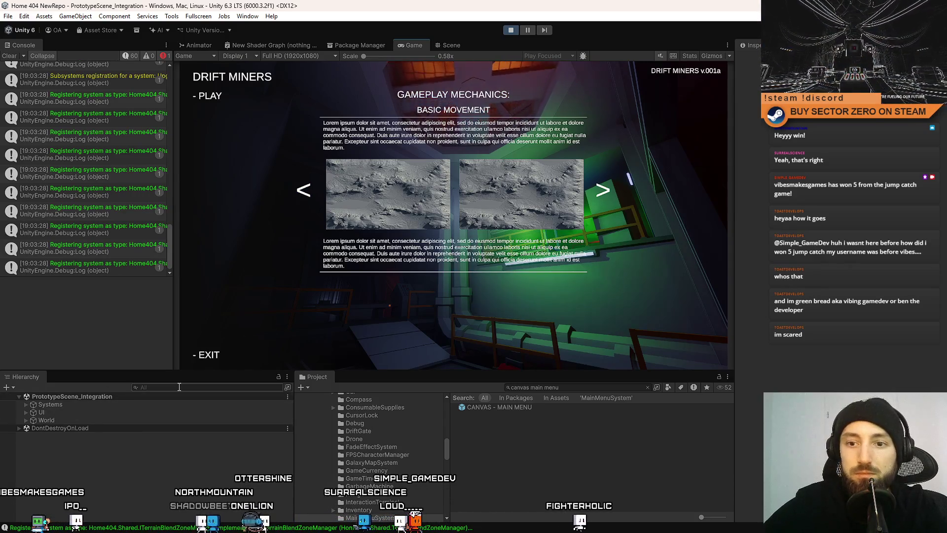
- Filter the Hierarchy by 'next' and select the Next Tutorial text object
{"action": "left_click", "coordinate": [179, 387]}
{"action": "type", "text": "next"}
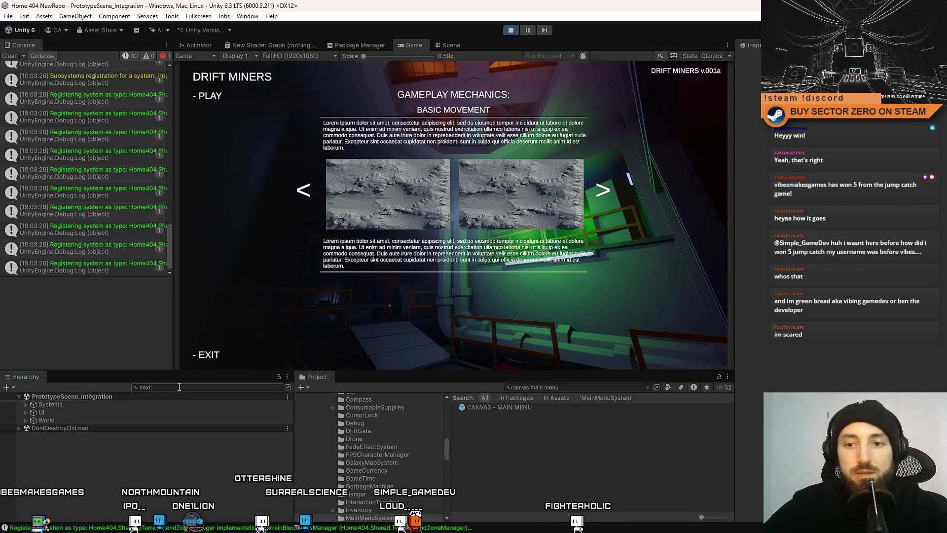
{"action": "left_click", "coordinate": [161, 394]}
{"action": "left_click", "coordinate": [279, 387]}
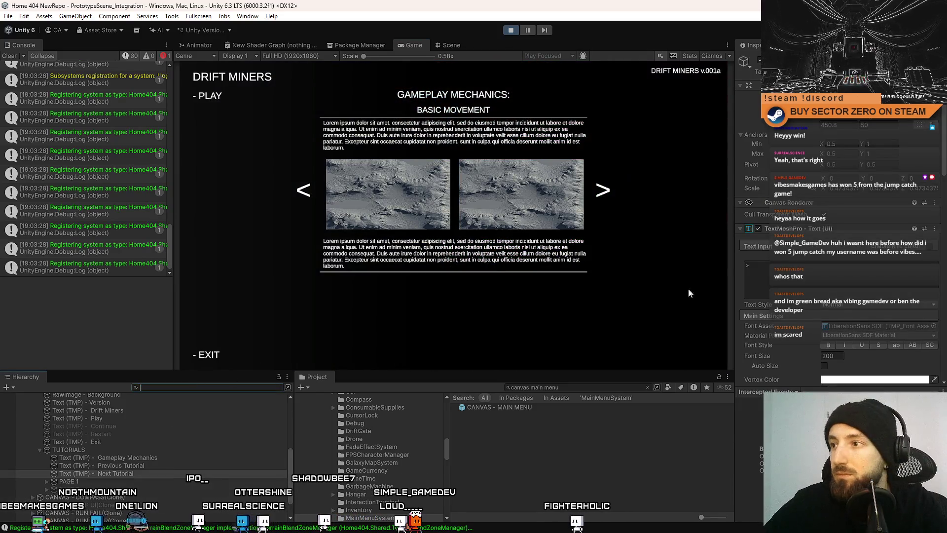
{"action": "left_click", "coordinate": [672, 243]}
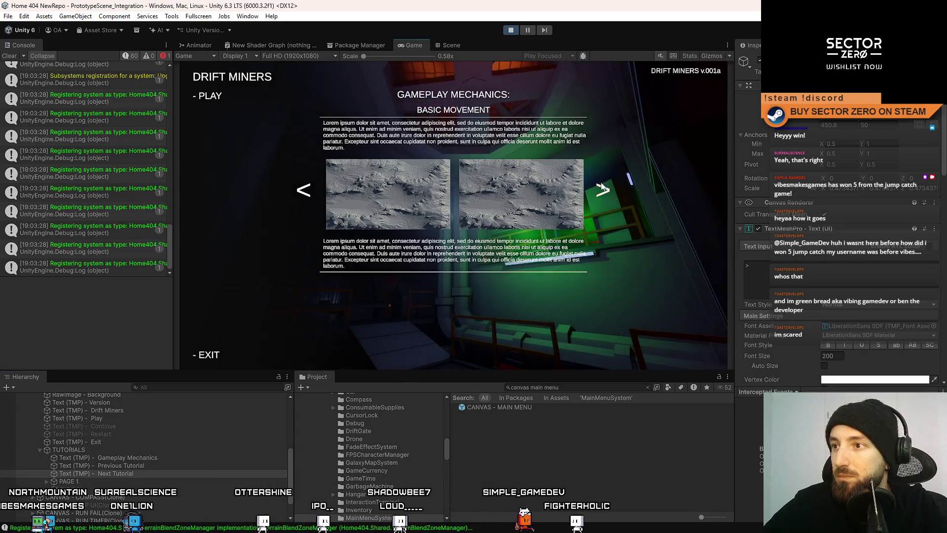
- Review the Next Tutorial text's Inspector settings, then switch to the Scene view and pause
{"action": "scroll", "coordinate": [799, 261], "scroll_direction": "down", "scroll_amount": 5}
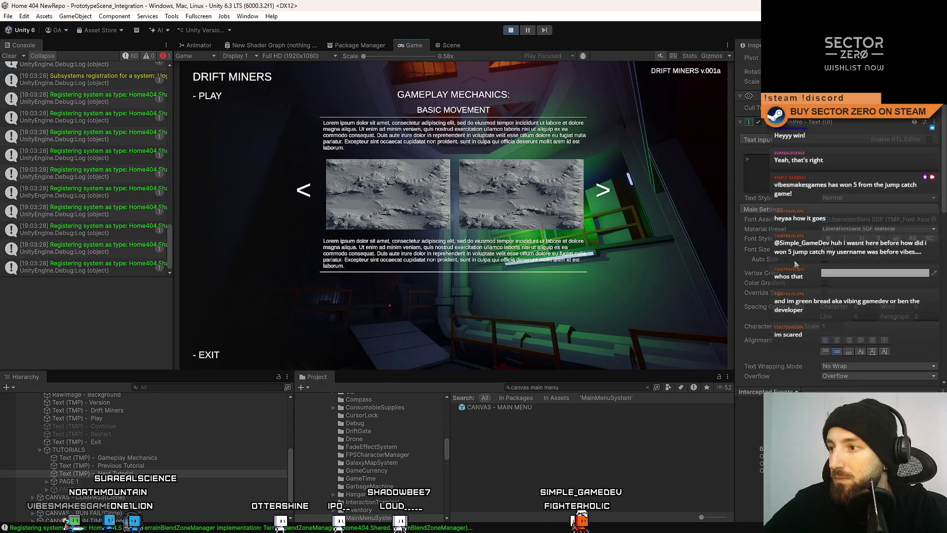
{"action": "scroll", "coordinate": [803, 260], "scroll_direction": "down", "scroll_amount": 4}
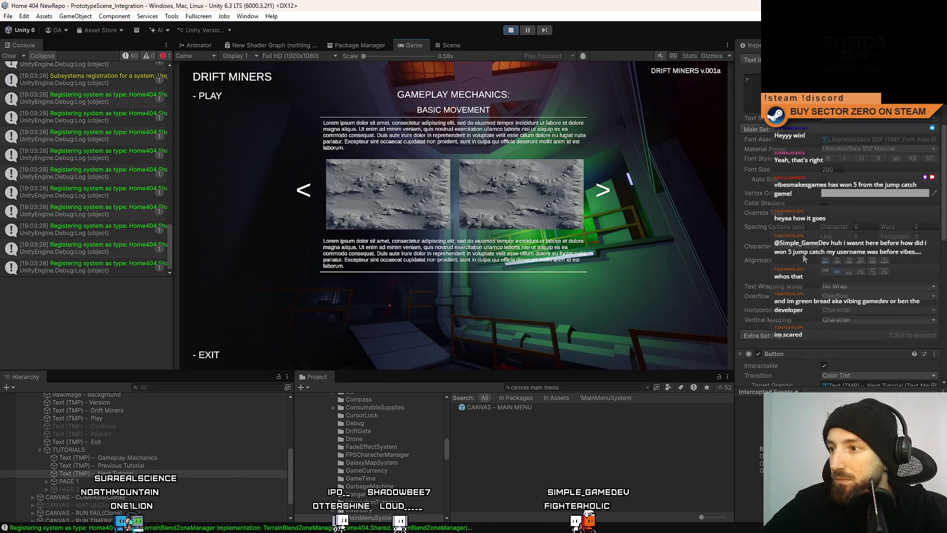
{"action": "scroll", "coordinate": [814, 259], "scroll_direction": "up", "scroll_amount": 9}
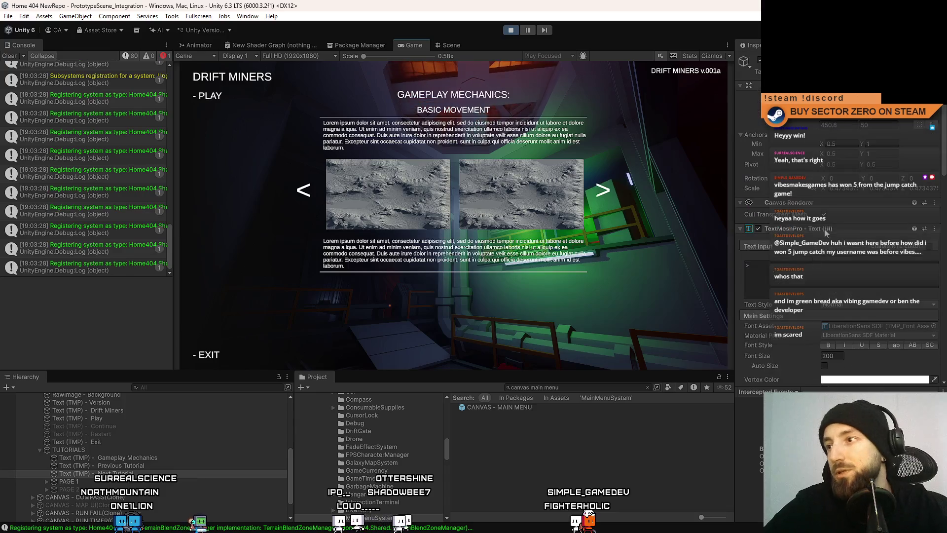
{"action": "scroll", "coordinate": [794, 264], "scroll_direction": "down", "scroll_amount": 11}
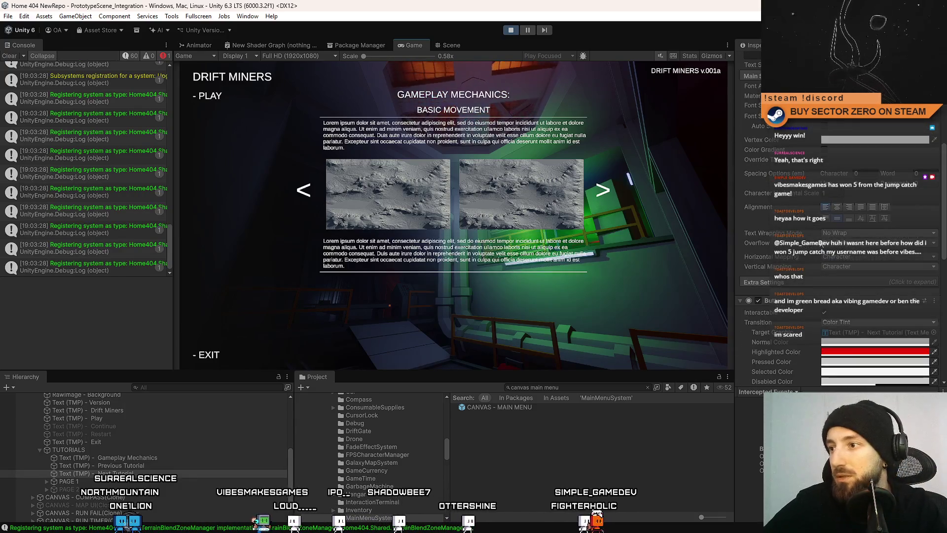
{"action": "left_click", "coordinate": [833, 280]}
{"action": "scroll", "coordinate": [841, 261], "scroll_direction": "down", "scroll_amount": 5}
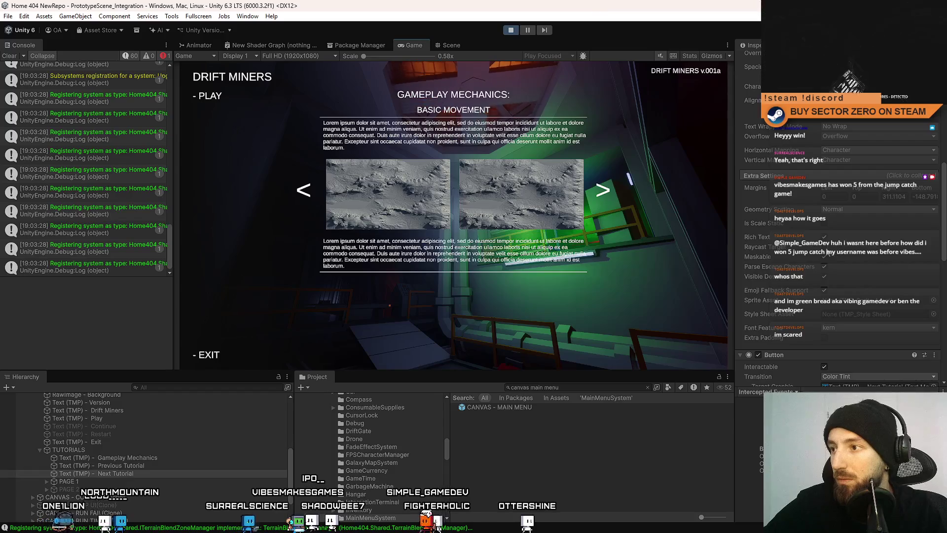
{"action": "scroll", "coordinate": [872, 266], "scroll_direction": "down", "scroll_amount": 1}
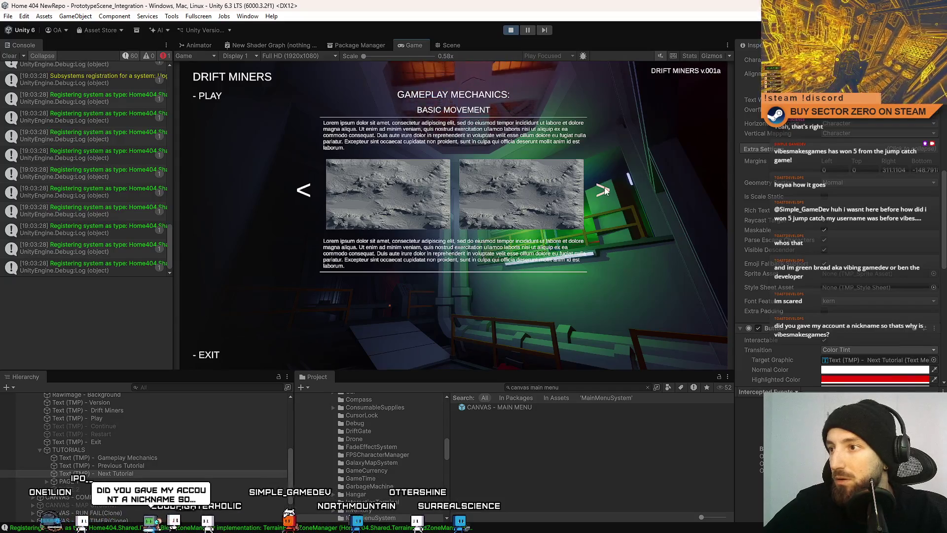
{"action": "scroll", "coordinate": [890, 254], "scroll_direction": "down", "scroll_amount": 5}
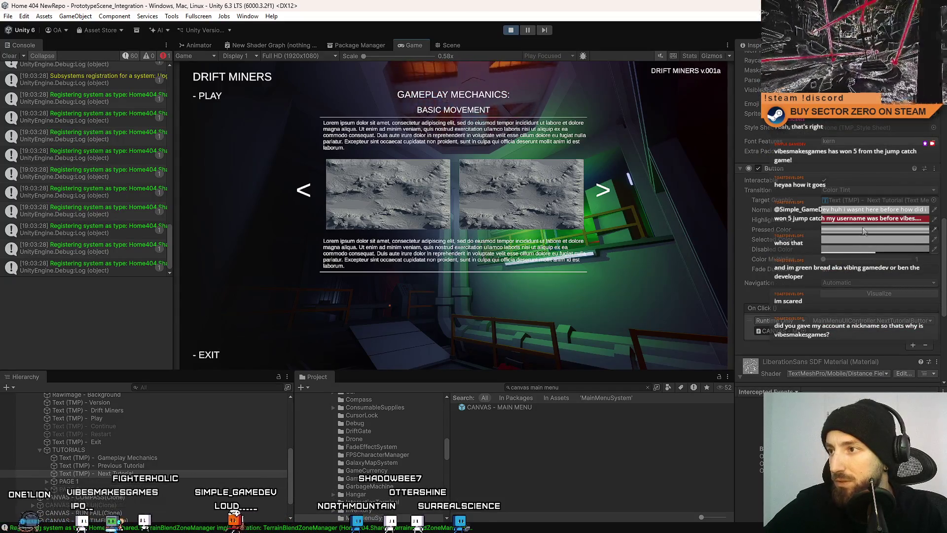
{"action": "scroll", "coordinate": [924, 253], "scroll_direction": "down", "scroll_amount": 6}
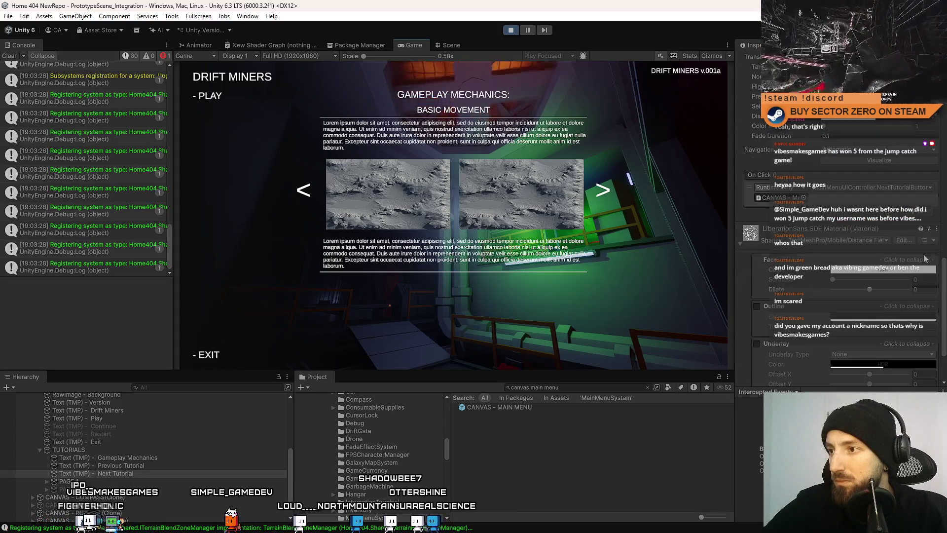
{"action": "scroll", "coordinate": [879, 266], "scroll_direction": "up", "scroll_amount": 10}
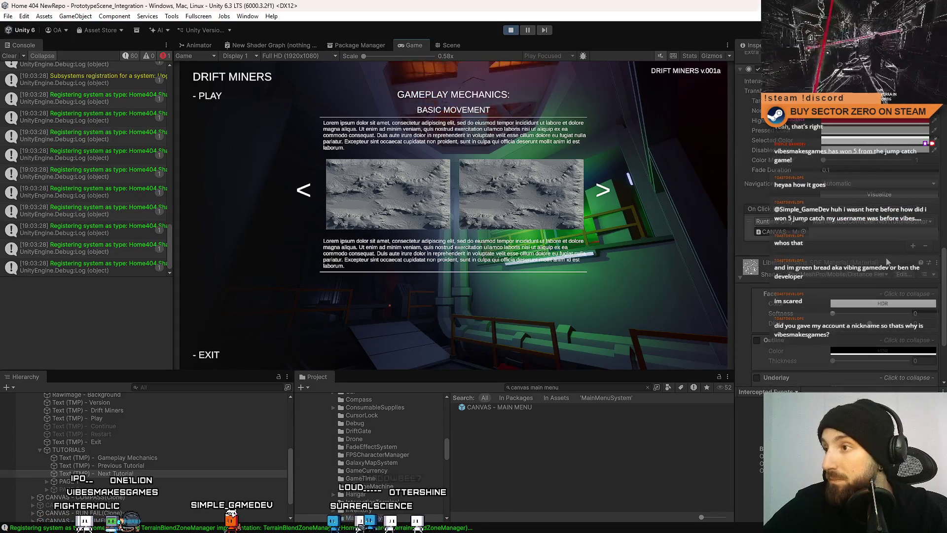
{"action": "left_click", "coordinate": [528, 30]}
{"action": "left_click", "coordinate": [451, 45]}
{"action": "scroll", "coordinate": [881, 352], "scroll_direction": "down", "scroll_amount": 8}
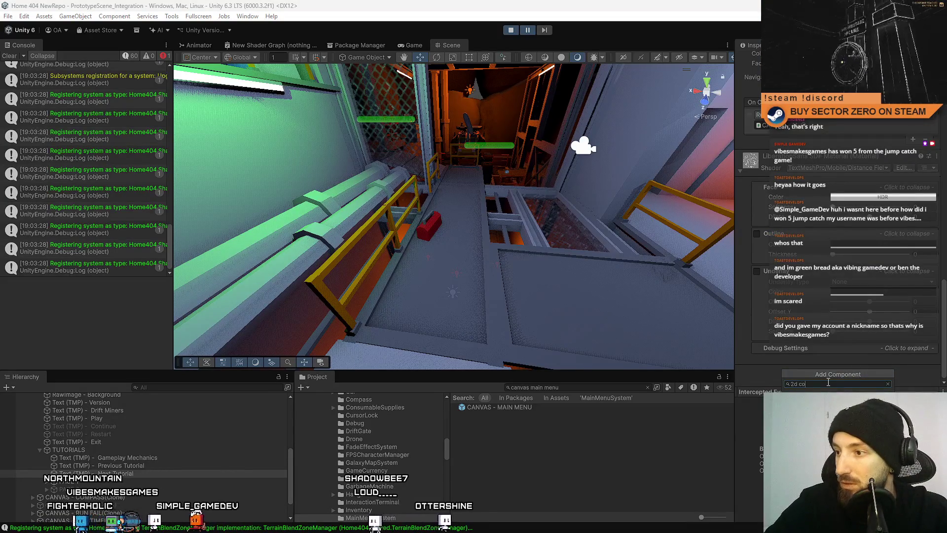
- Add a Box Collider 2D component to the Next Tutorial text
{"action": "left_click", "coordinate": [834, 404]}
{"action": "left_click", "coordinate": [415, 45]}
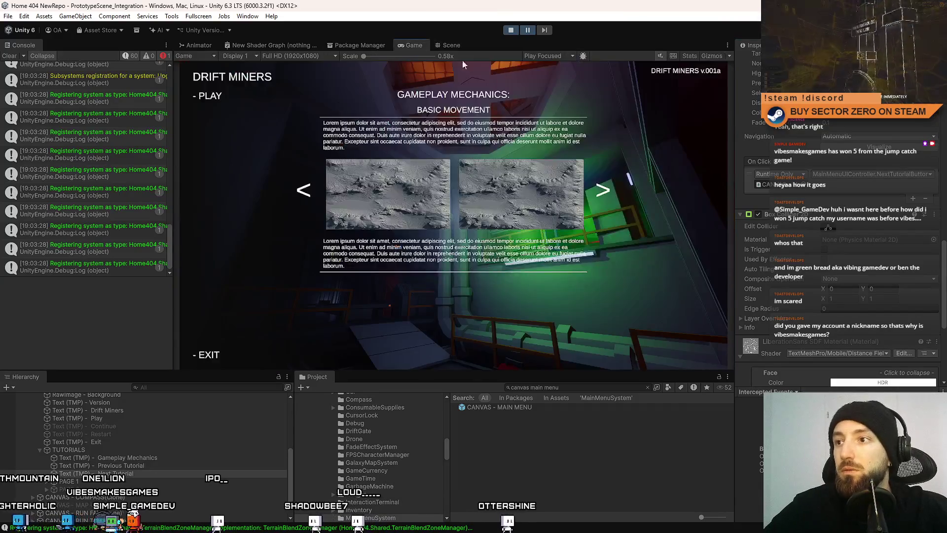
{"action": "left_click", "coordinate": [451, 45]}
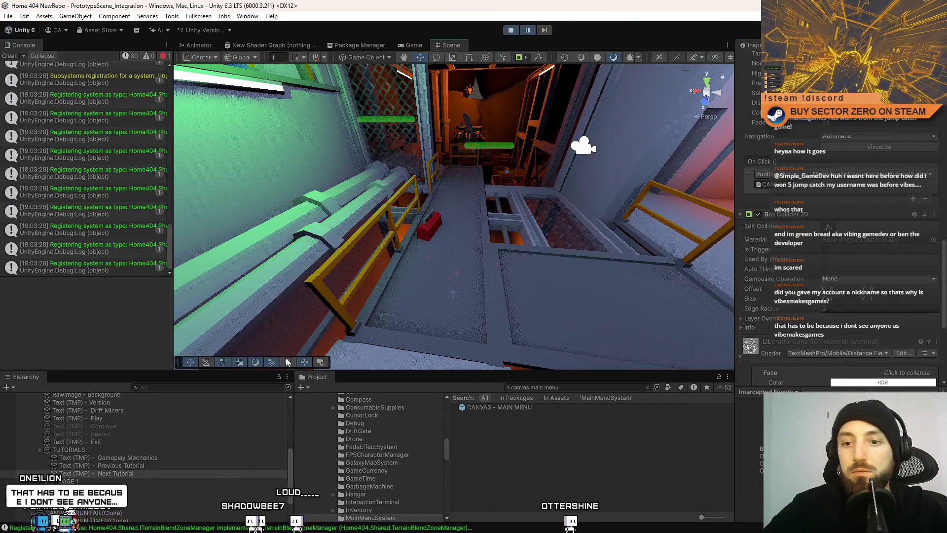
- Frame the Next Tutorial text in the Scene view and turn to face the menu's front
{"action": "double_click", "coordinate": [136, 473]}
{"action": "left_click", "coordinate": [719, 93]}
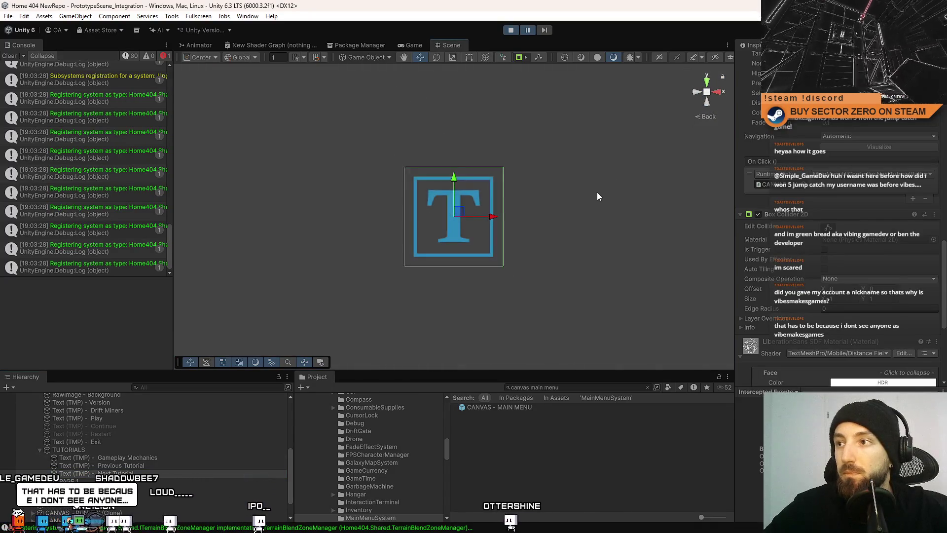
{"action": "scroll", "coordinate": [593, 196], "scroll_direction": "down", "scroll_amount": 5}
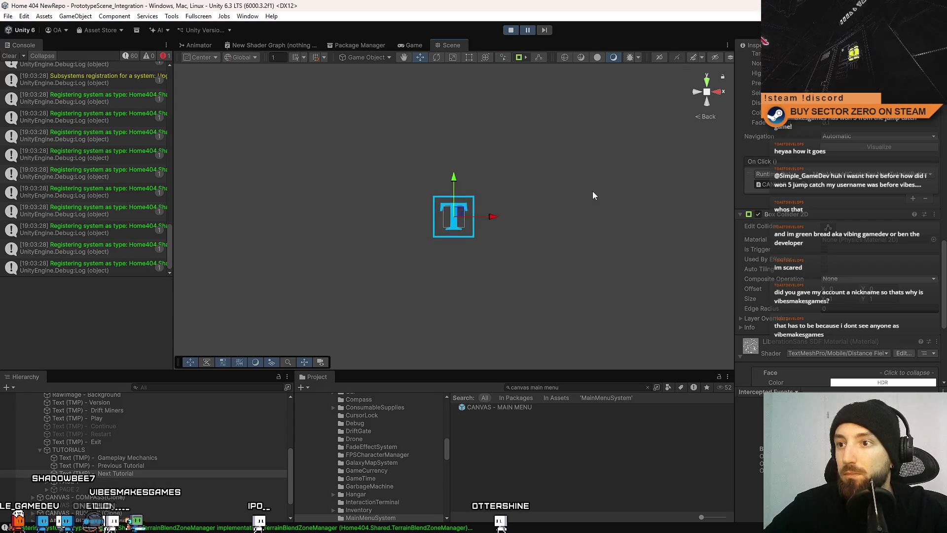
{"action": "left_click_drag", "start_coordinate": [594, 281], "coordinate": [463, 260]}
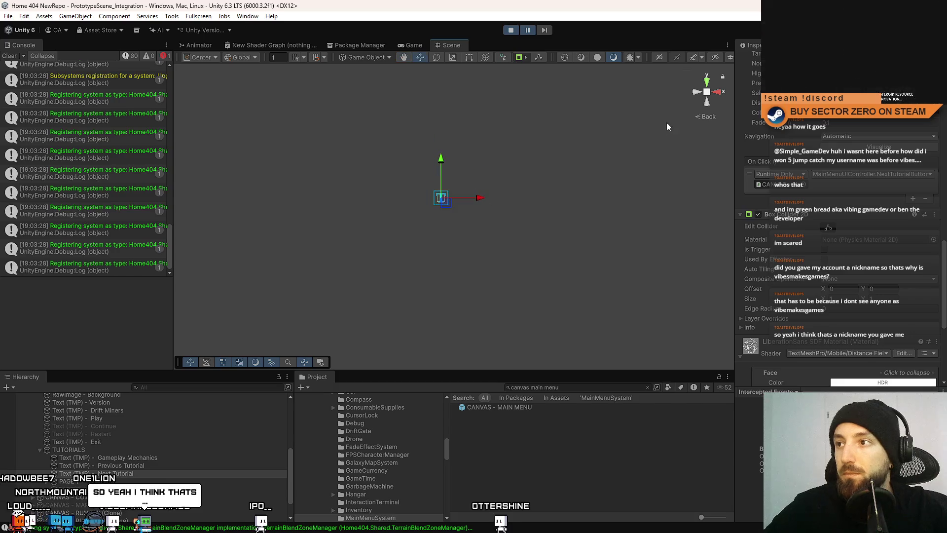
{"action": "left_click", "coordinate": [706, 92]}
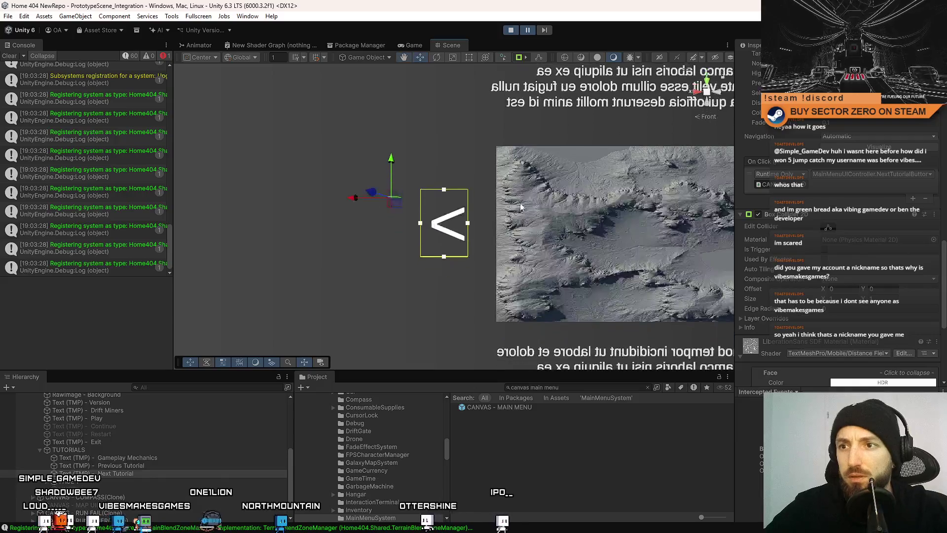
{"action": "scroll", "coordinate": [511, 207], "scroll_direction": "up", "scroll_amount": 1}
{"action": "left_click_drag", "start_coordinate": [944, 254], "coordinate": [943, 123]}
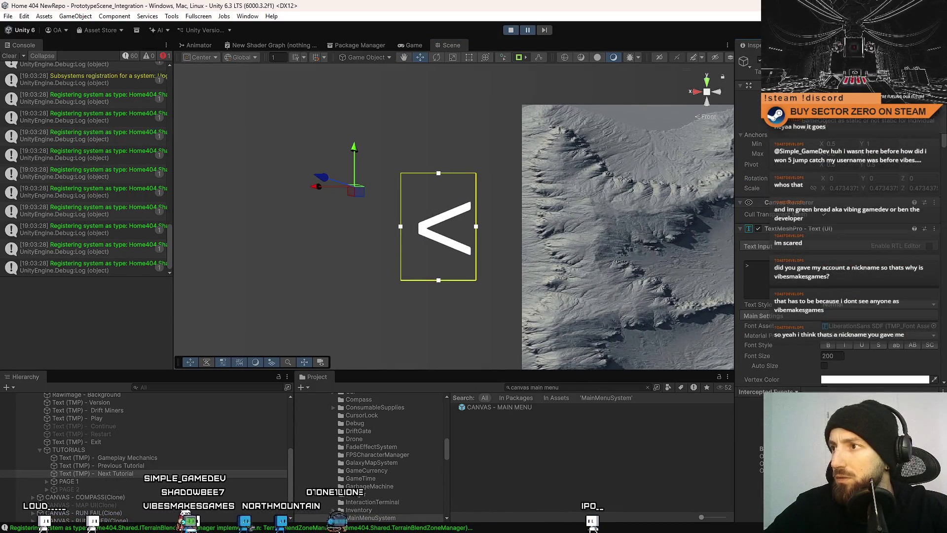
{"action": "scroll", "coordinate": [917, 139], "scroll_direction": "down", "scroll_amount": 10}
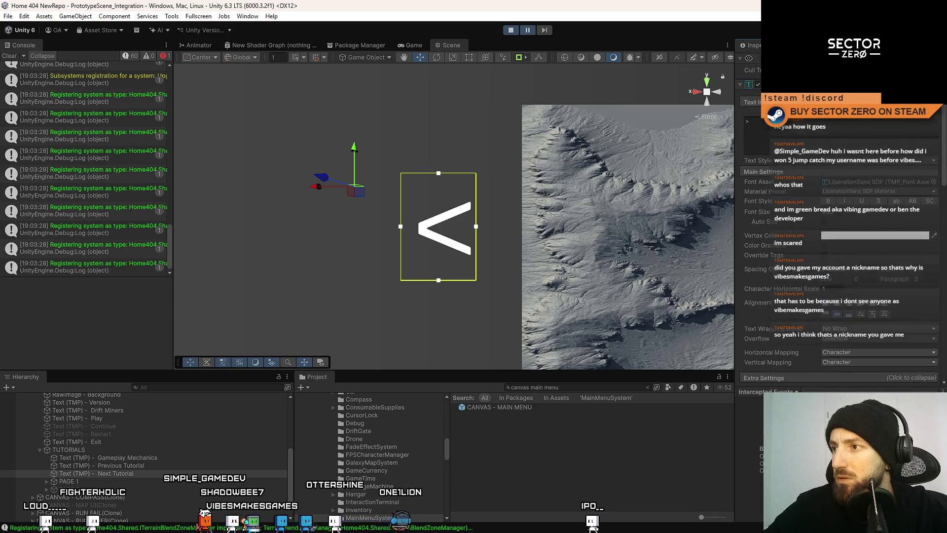
{"action": "scroll", "coordinate": [917, 143], "scroll_direction": "down", "scroll_amount": 5}
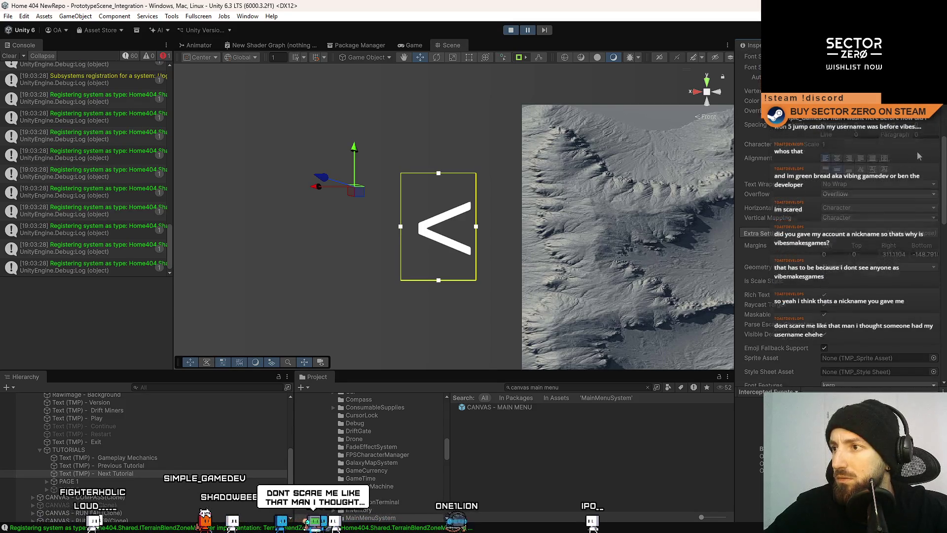
{"action": "scroll", "coordinate": [917, 160], "scroll_direction": "down", "scroll_amount": 1}
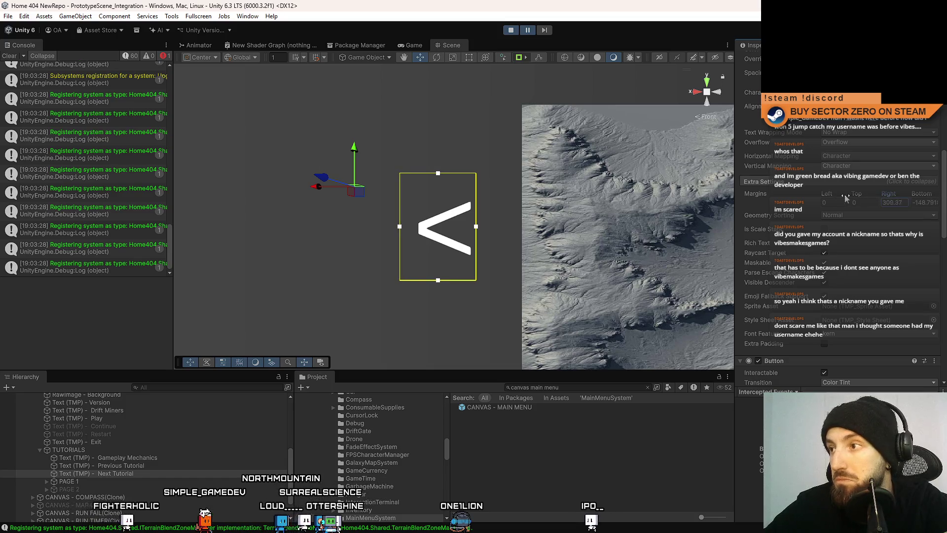
- Restore the '<' text's right margin to about 310 and bottom margin to about -148.8
{"action": "left_click_drag", "start_coordinate": [845, 194], "coordinate": [895, 200]}
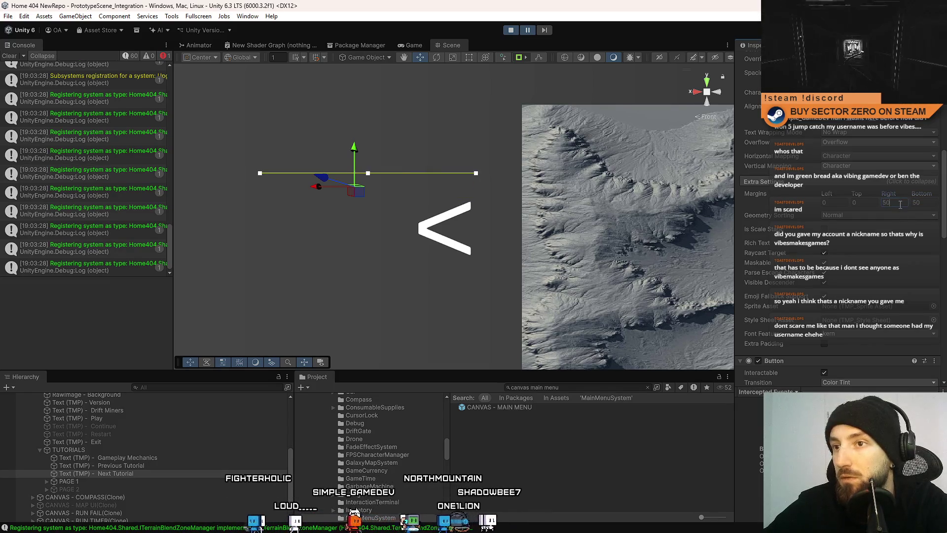
{"action": "type", "text": "00"}
{"action": "left_click", "coordinate": [930, 202]}
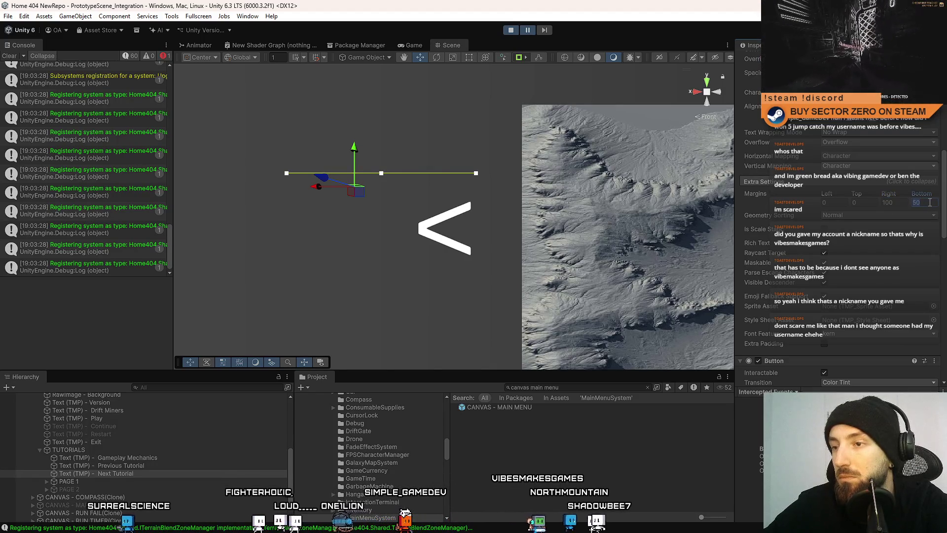
{"action": "left_click_drag", "start_coordinate": [888, 193], "coordinate": [921, 206]}
{"action": "left_click_drag", "start_coordinate": [438, 173], "coordinate": [438, 280]}
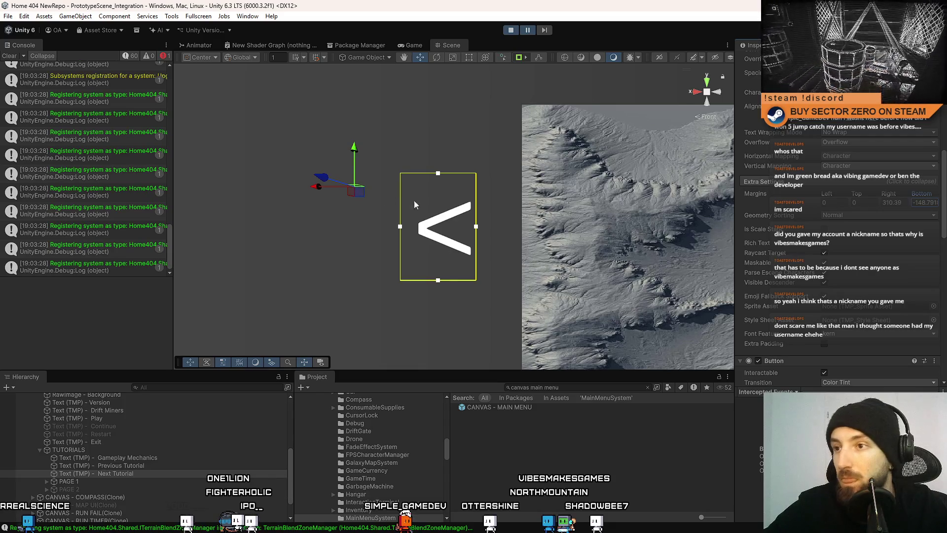
- Shift the '<' arrow slightly right with the Move gizmo and view the running game
{"action": "left_click_drag", "start_coordinate": [432, 211], "coordinate": [444, 199]}
{"action": "scroll", "coordinate": [847, 225], "scroll_direction": "down", "scroll_amount": 3}
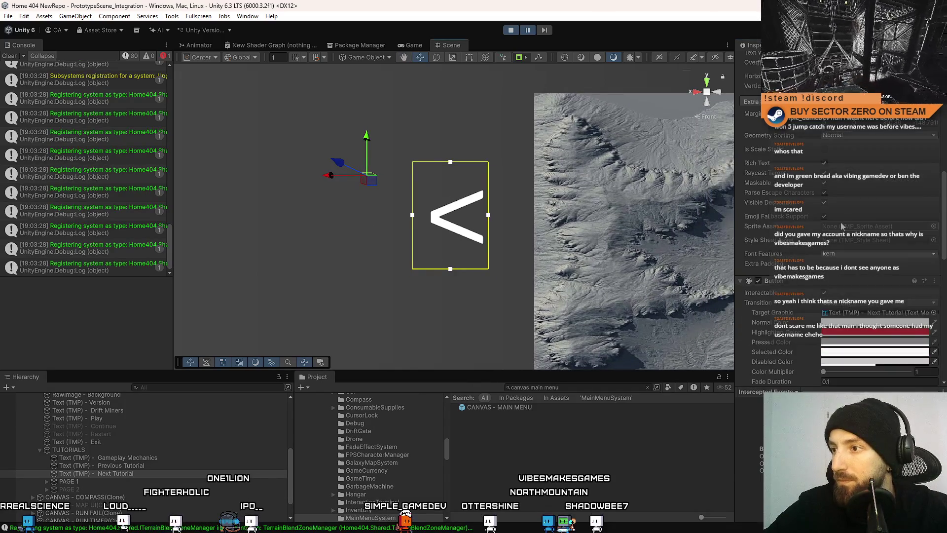
{"action": "scroll", "coordinate": [848, 254], "scroll_direction": "down", "scroll_amount": 5}
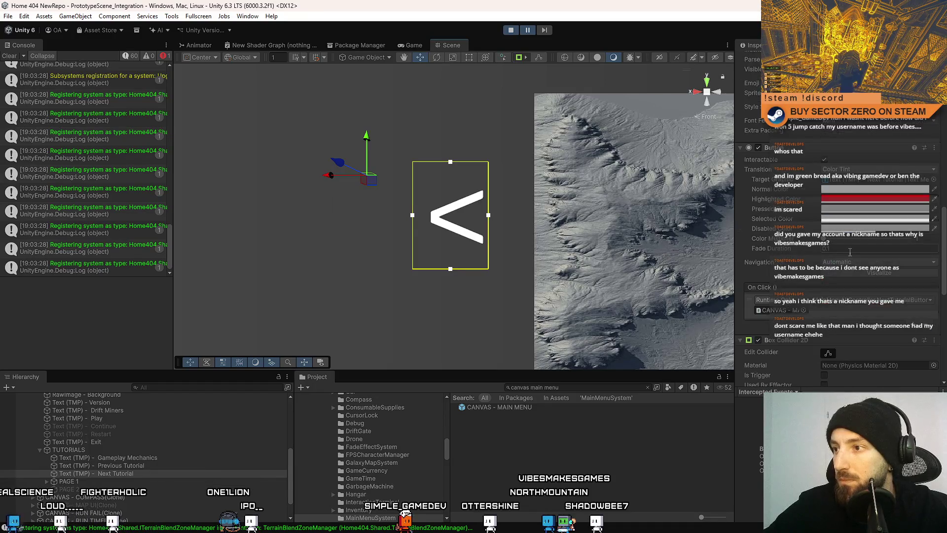
{"action": "scroll", "coordinate": [850, 252], "scroll_direction": "down", "scroll_amount": 6}
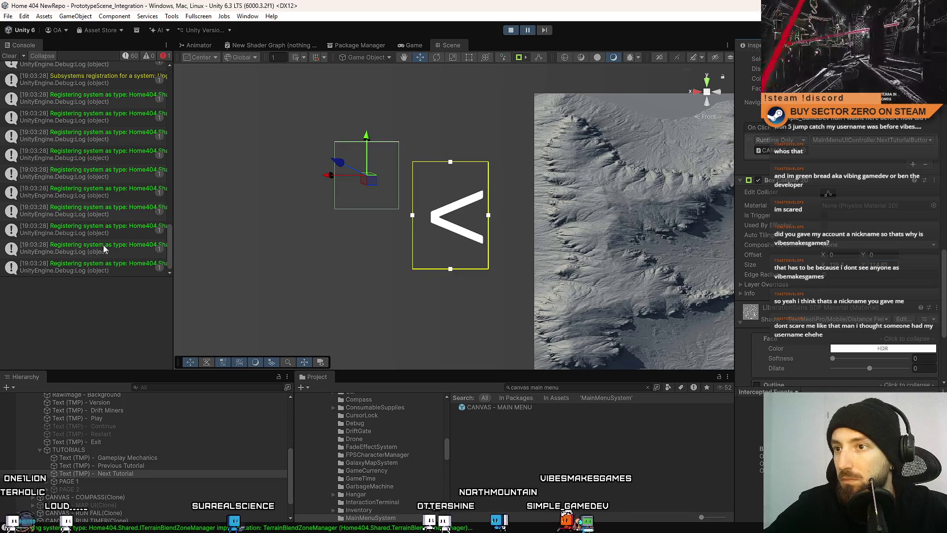
{"action": "left_click_drag", "start_coordinate": [376, 185], "coordinate": [379, 187]}
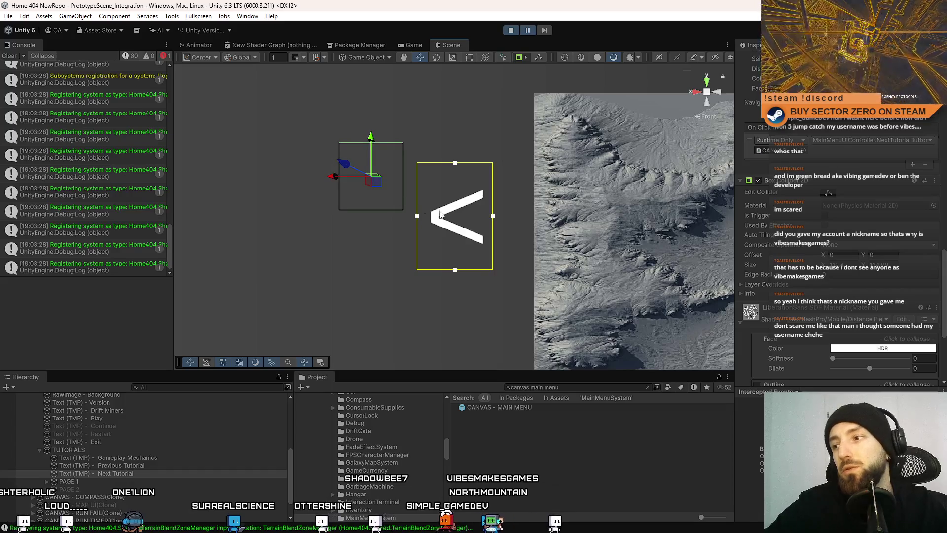
{"action": "scroll", "coordinate": [779, 269], "scroll_direction": "down", "scroll_amount": 3}
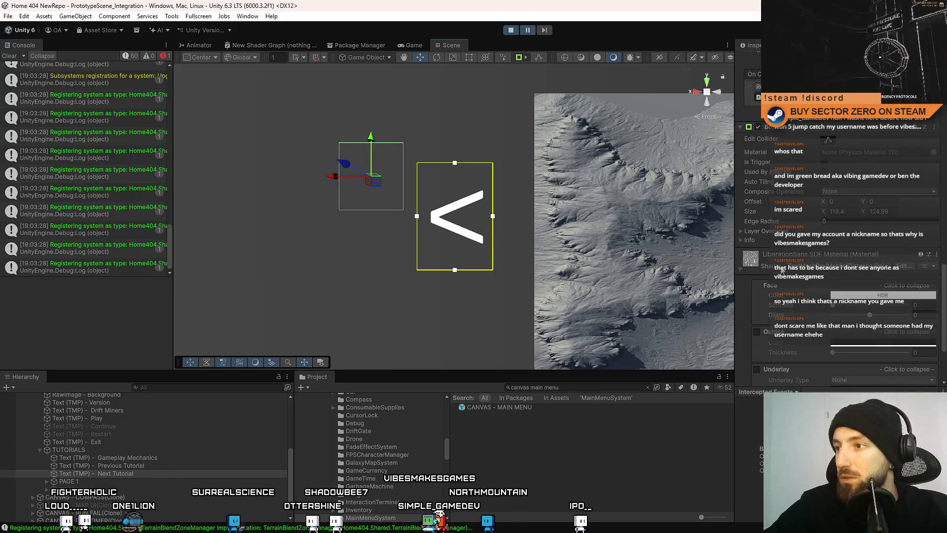
{"action": "scroll", "coordinate": [741, 230], "scroll_direction": "down", "scroll_amount": 5}
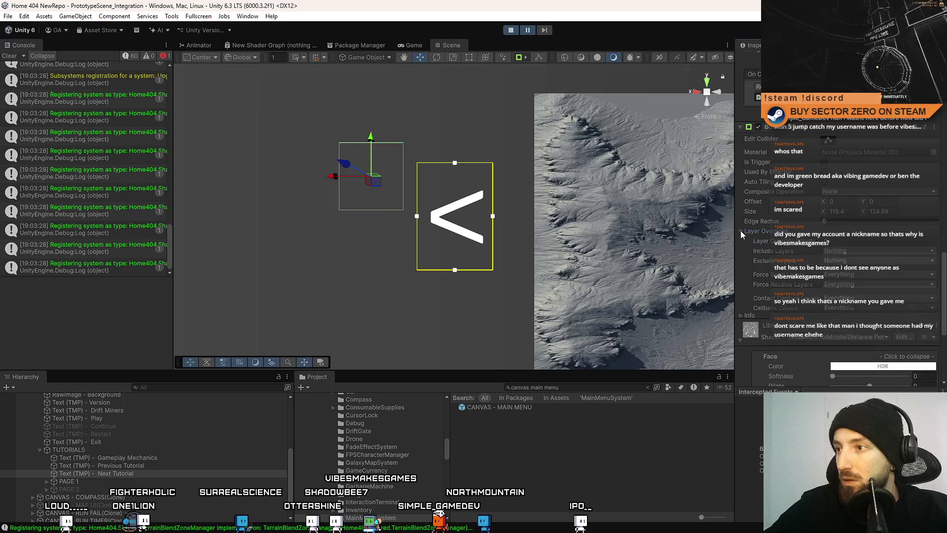
{"action": "scroll", "coordinate": [935, 298], "scroll_direction": "up", "scroll_amount": 10}
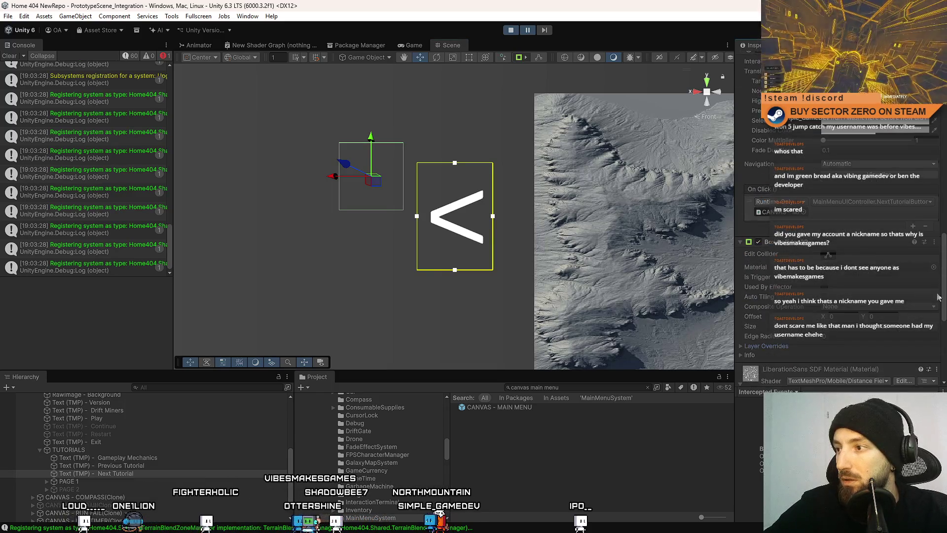
{"action": "scroll", "coordinate": [942, 294], "scroll_direction": "up", "scroll_amount": 8}
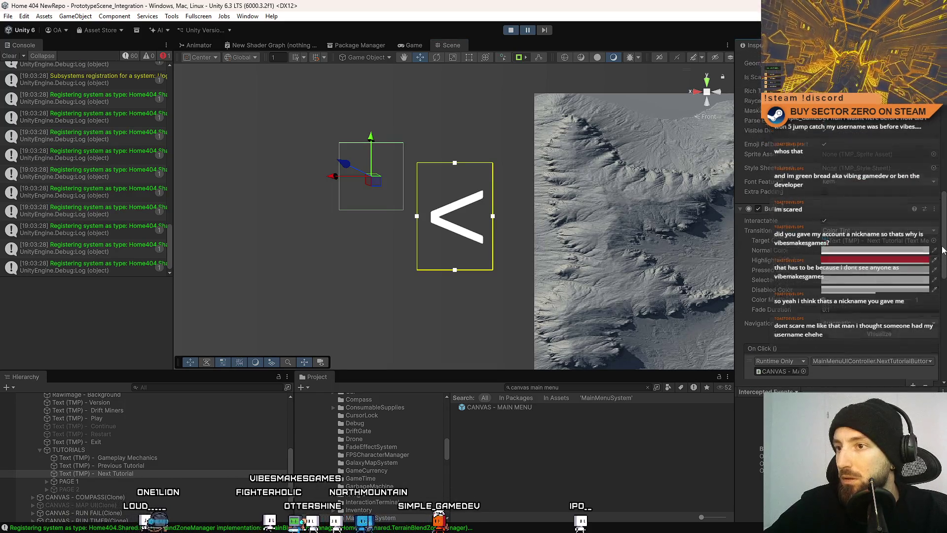
{"action": "left_click", "coordinate": [409, 45]}
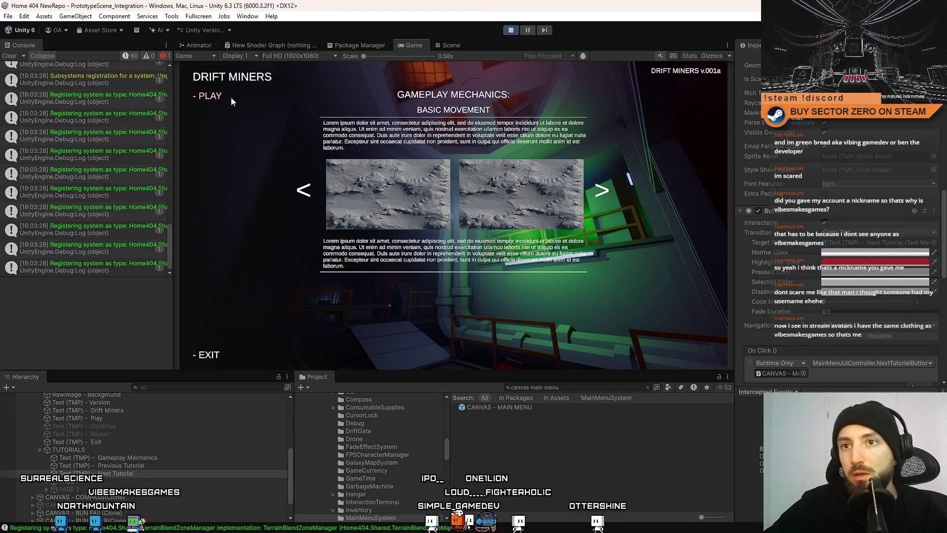
- Test the '<' and '>' arrows, stop play mode, and open the CANVAS - MAIN MENU prefab
{"action": "left_click", "coordinate": [302, 173]}
{"action": "left_click", "coordinate": [619, 183]}
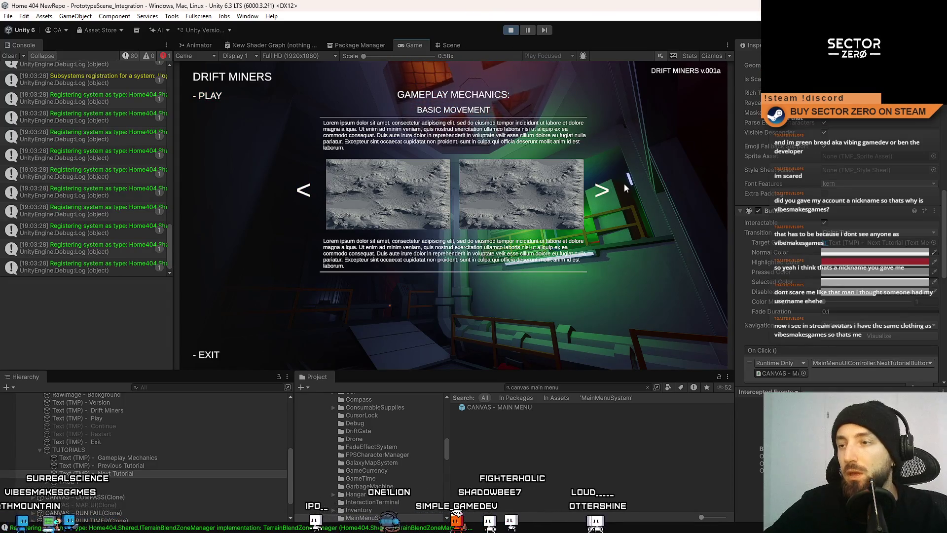
{"action": "left_click", "coordinate": [511, 31]}
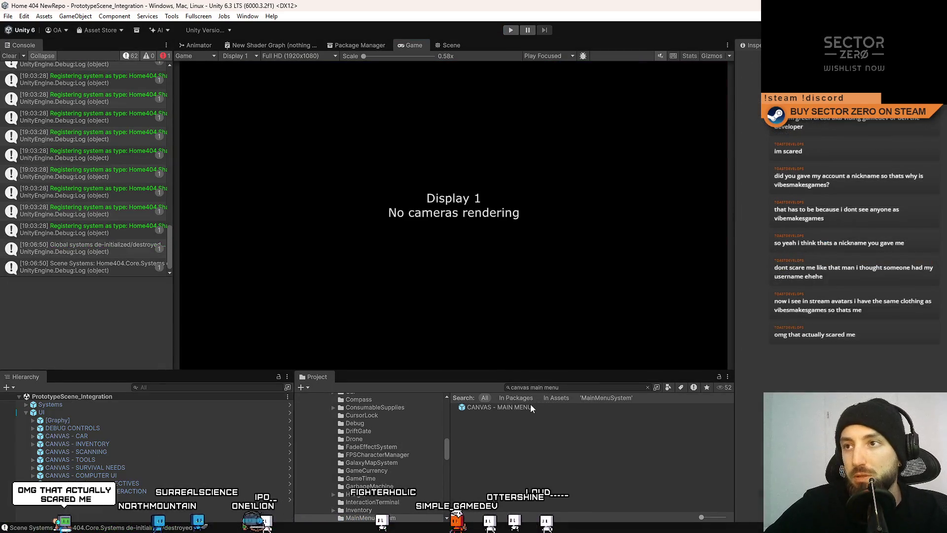
{"action": "left_click", "coordinate": [530, 404]}
{"action": "double_click", "coordinate": [499, 407]}
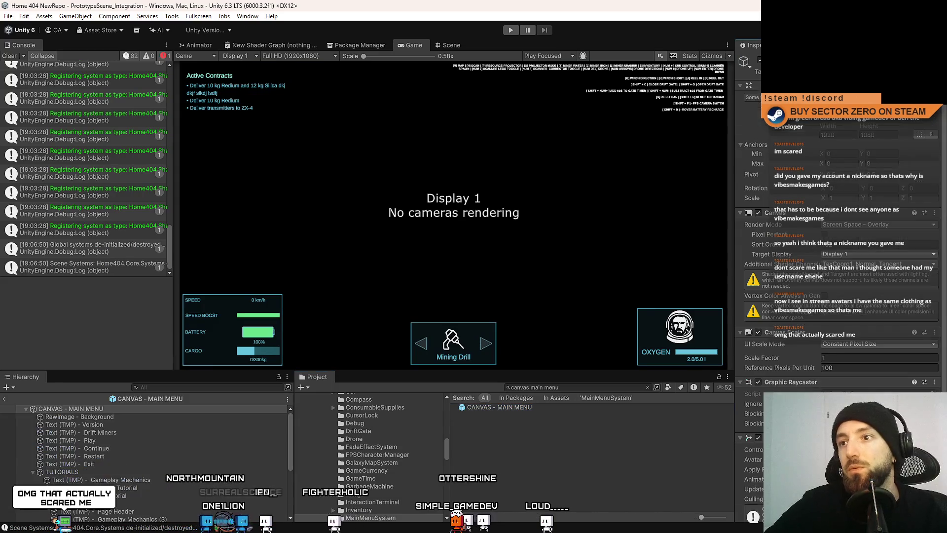
- Show the menu prefab in the Scene view and select the Previous Tutorial arrow
{"action": "left_click", "coordinate": [448, 46]}
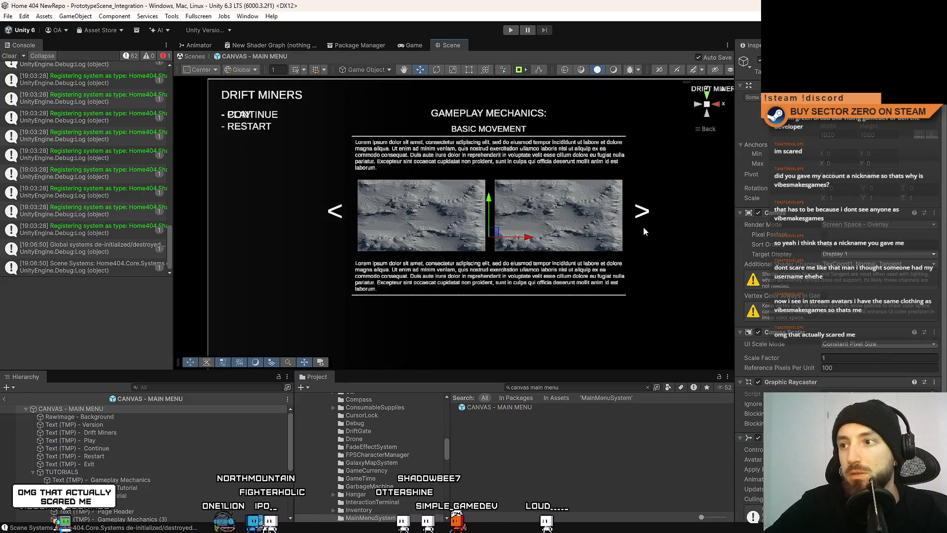
{"action": "scroll", "coordinate": [140, 458], "scroll_direction": "down", "scroll_amount": 3}
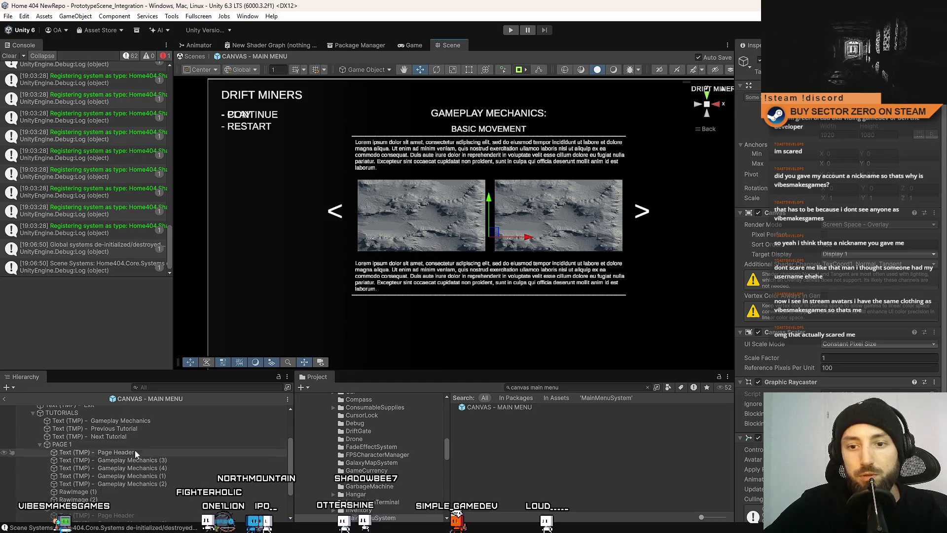
{"action": "left_click", "coordinate": [146, 428]}
{"action": "scroll", "coordinate": [923, 264], "scroll_direction": "down", "scroll_amount": 10}
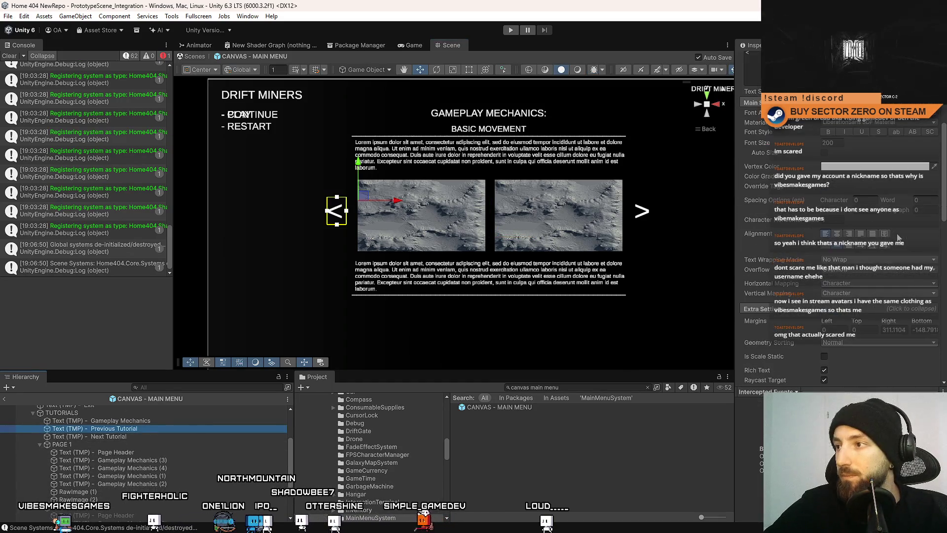
{"action": "scroll", "coordinate": [894, 237], "scroll_direction": "down", "scroll_amount": 6}
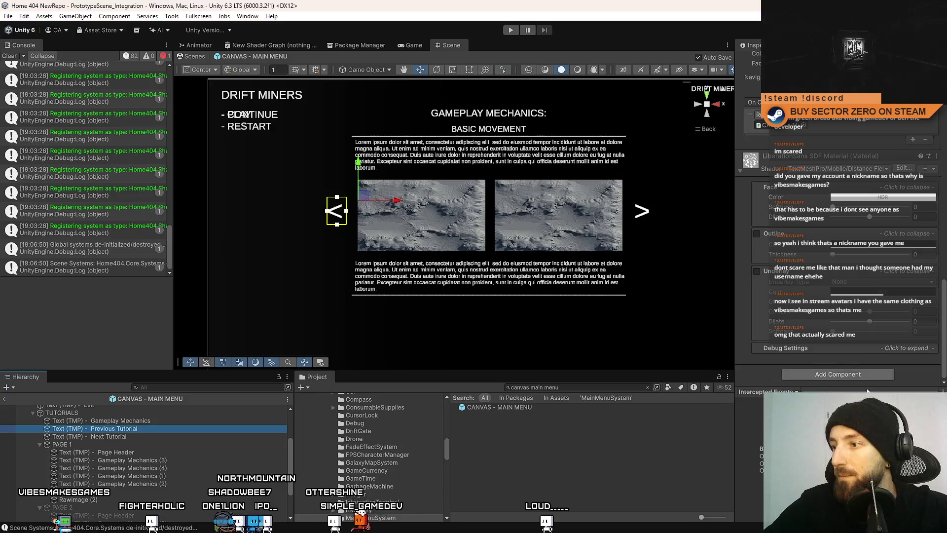
{"action": "scroll", "coordinate": [838, 246], "scroll_direction": "up", "scroll_amount": 3}
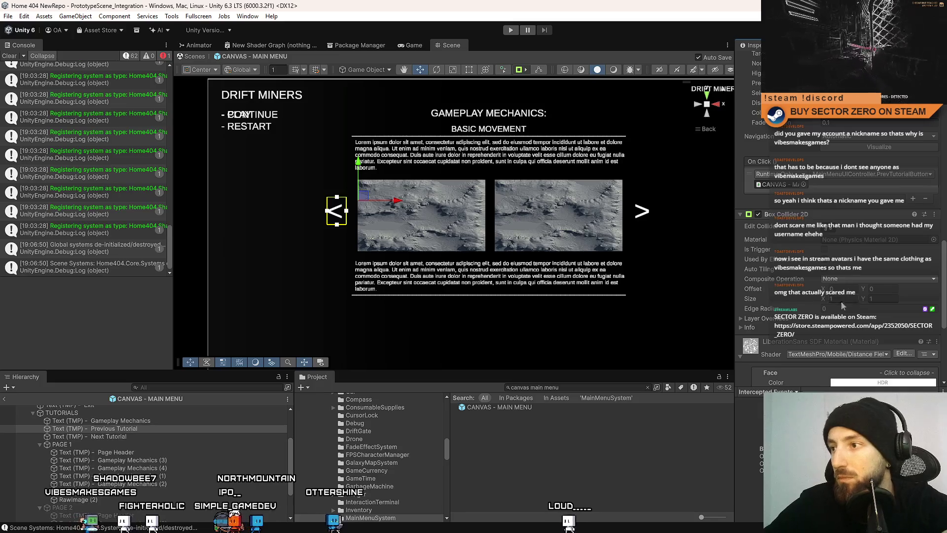
- Resize the Previous Tutorial's Box Collider 2D to 150 by 150 and save the prefab
{"action": "type", "text": "0"}
{"action": "key", "text": "Tab"}
{"action": "type", "text": "100"}
{"action": "left_click_drag", "start_coordinate": [346, 211], "coordinate": [364, 211]}
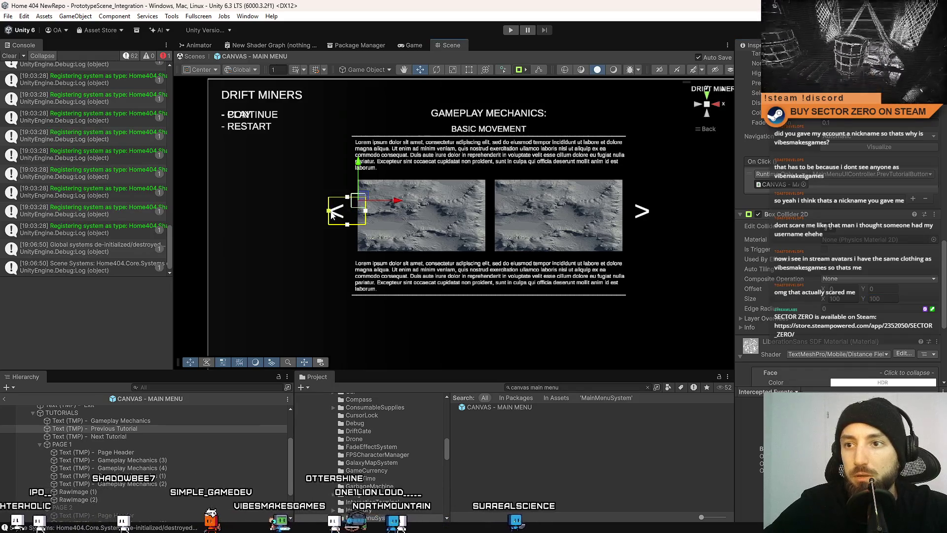
{"action": "double_click", "coordinate": [838, 298]}
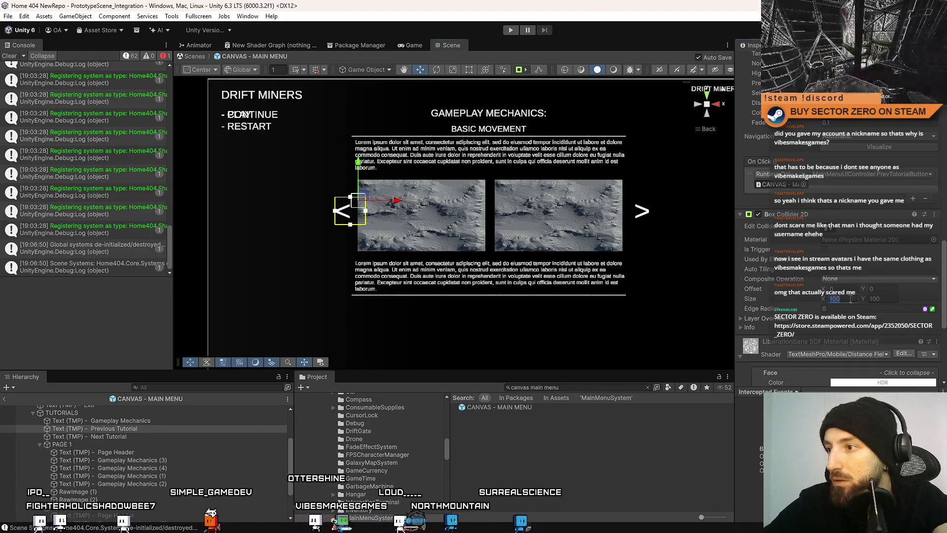
{"action": "type", "text": "150"}
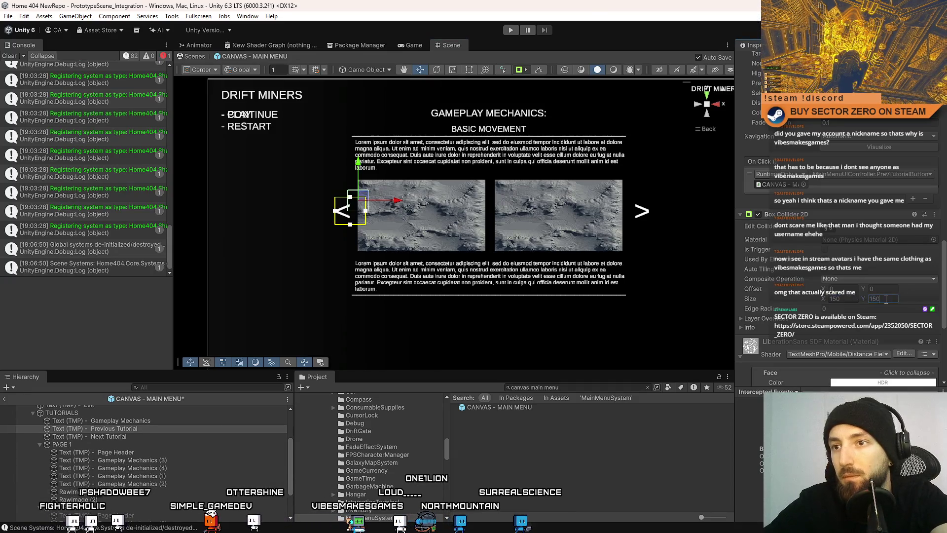
{"action": "key", "text": "ctrl+s"}
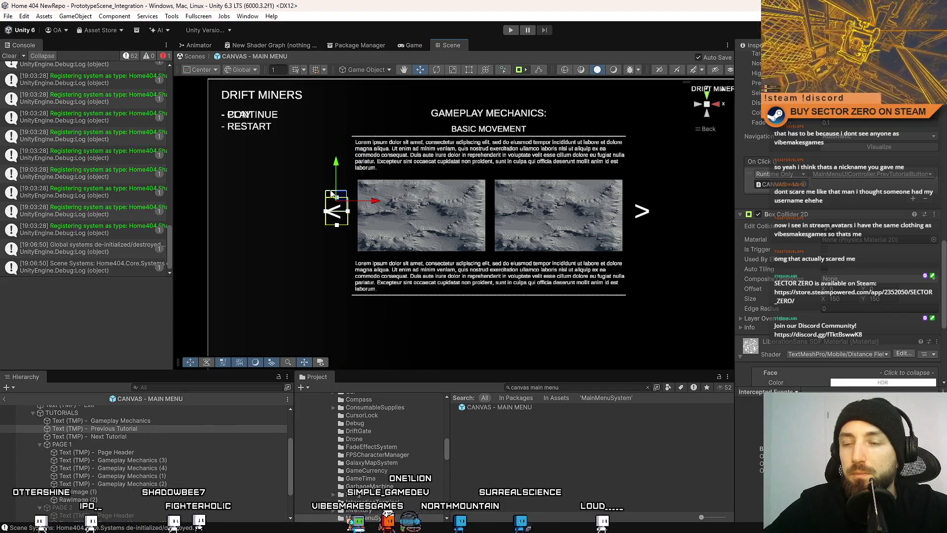
{"action": "scroll", "coordinate": [334, 193], "scroll_direction": "up", "scroll_amount": 5}
{"action": "scroll", "coordinate": [439, 234], "scroll_direction": "up", "scroll_amount": 1}
- Shorten the '<' arrow's rect from the bottom and move it slightly down
{"action": "left_click", "coordinate": [372, 233]}
{"action": "left_click_drag", "start_coordinate": [405, 281], "coordinate": [416, 235]}
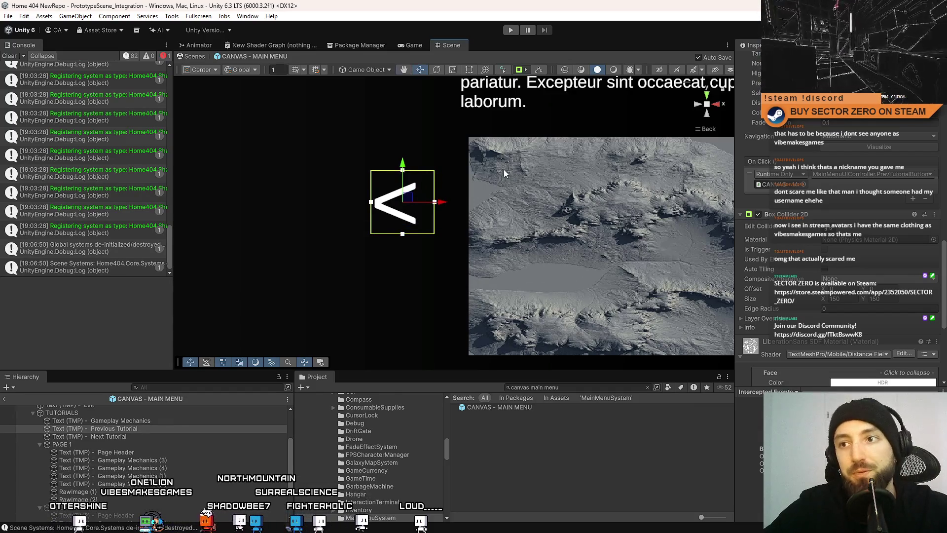
{"action": "scroll", "coordinate": [495, 221], "scroll_direction": "down", "scroll_amount": 5}
{"action": "scroll", "coordinate": [496, 221], "scroll_direction": "down", "scroll_amount": 4}
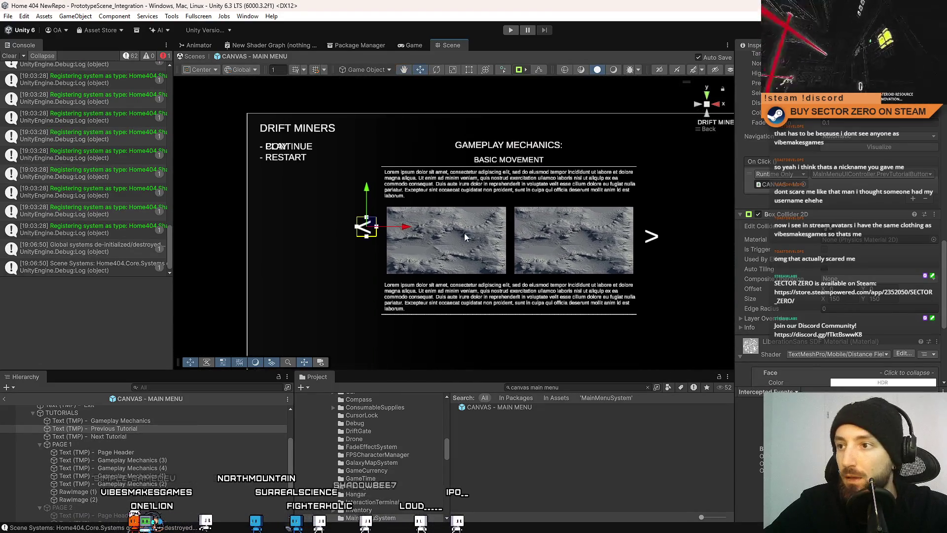
{"action": "scroll", "coordinate": [469, 231], "scroll_direction": "up", "scroll_amount": 2}
{"action": "left_click_drag", "start_coordinate": [346, 226], "coordinate": [350, 238]}
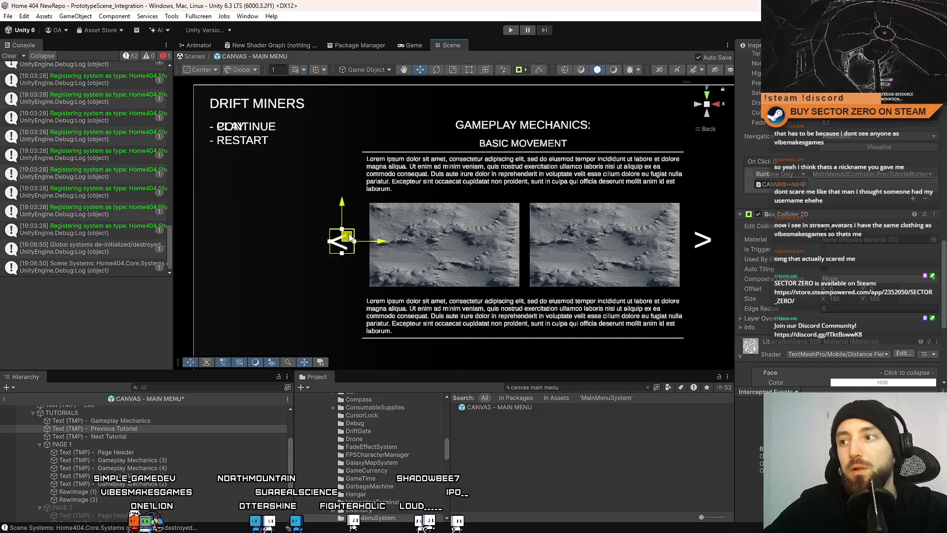
- Toggle Raycast Target on the Previous Tutorial text, then reselect that arrow for copying
{"action": "left_click", "coordinate": [129, 428]}
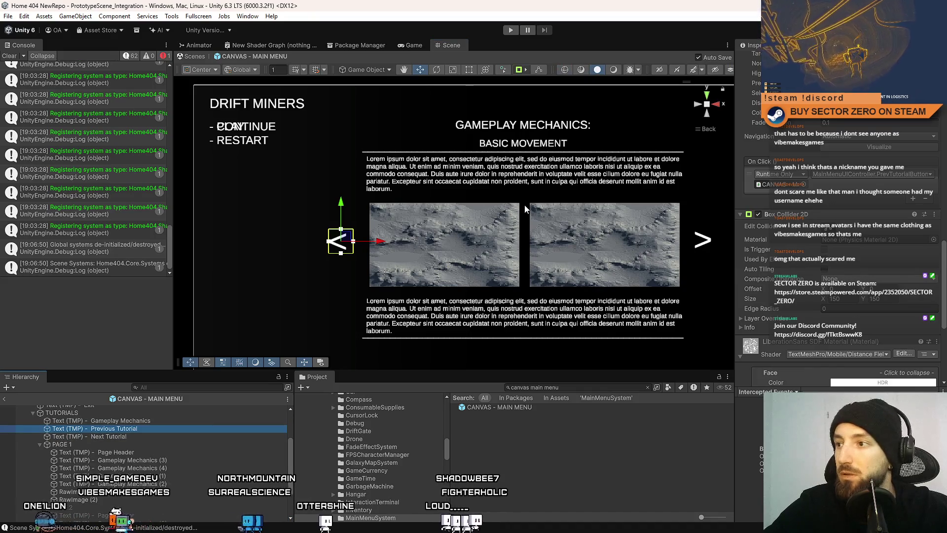
{"action": "left_click", "coordinate": [118, 436]}
{"action": "left_click", "coordinate": [117, 429]}
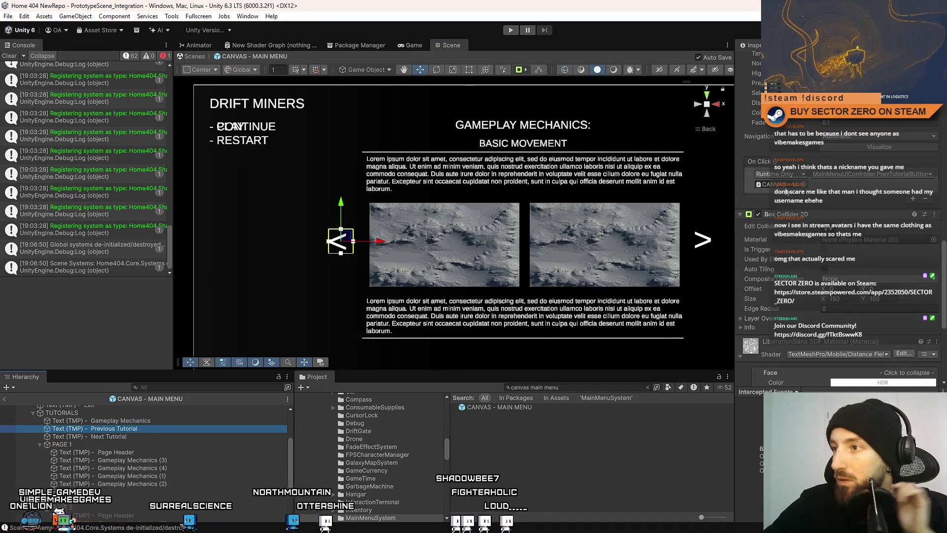
{"action": "scroll", "coordinate": [796, 196], "scroll_direction": "down", "scroll_amount": 5}
{"action": "scroll", "coordinate": [796, 195], "scroll_direction": "up", "scroll_amount": 10}
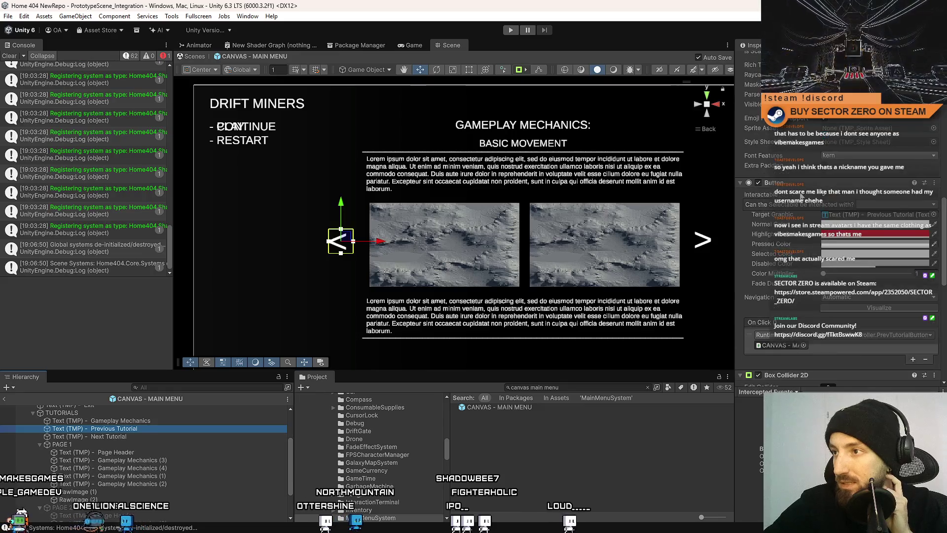
{"action": "scroll", "coordinate": [811, 170], "scroll_direction": "down", "scroll_amount": 2}
{"action": "left_click", "coordinate": [825, 154]}
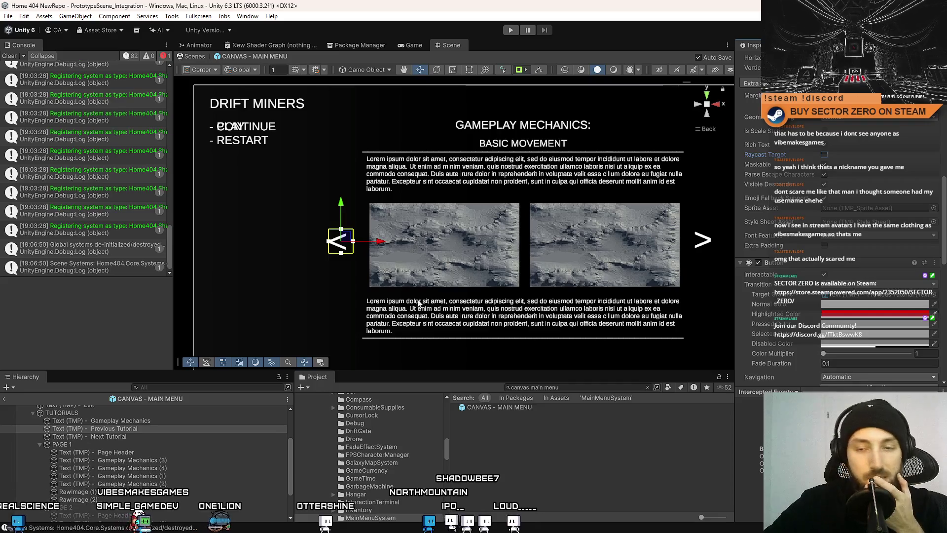
{"action": "left_click", "coordinate": [118, 436]}
{"action": "left_click", "coordinate": [139, 428]}
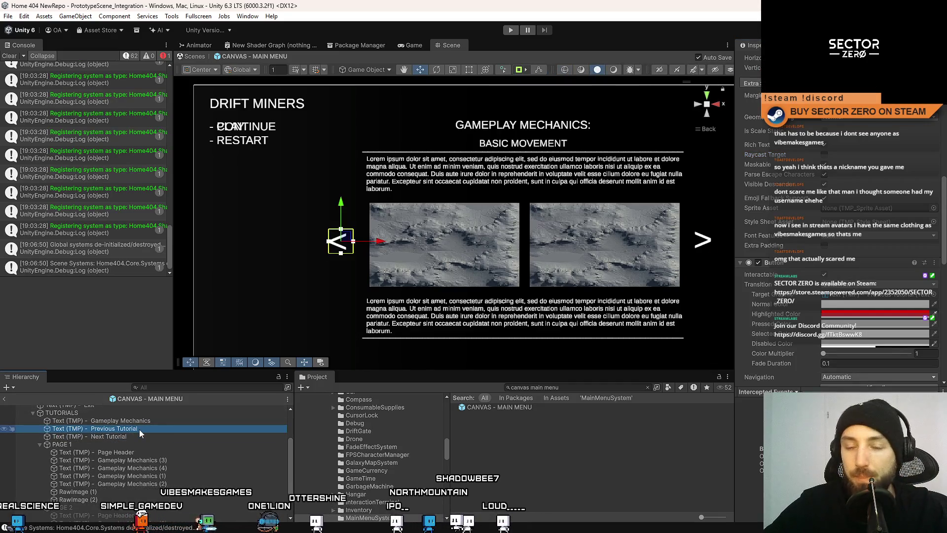
- Duplicate Previous Tutorial, rename the copy Next Tutorial, and delete the old Next Tutorial
{"action": "key", "text": "ctrl+d"}
{"action": "key", "text": "F2"}
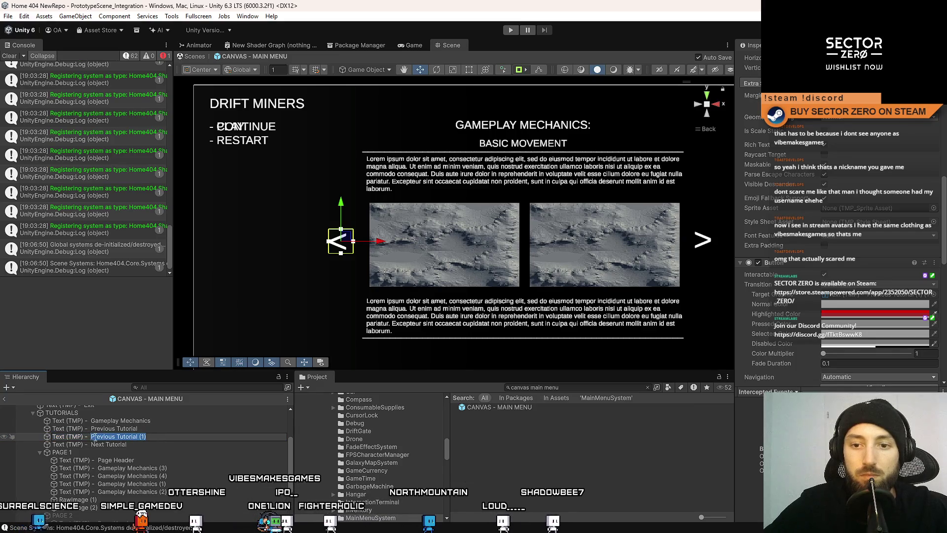
{"action": "type", "text": "ext T"}
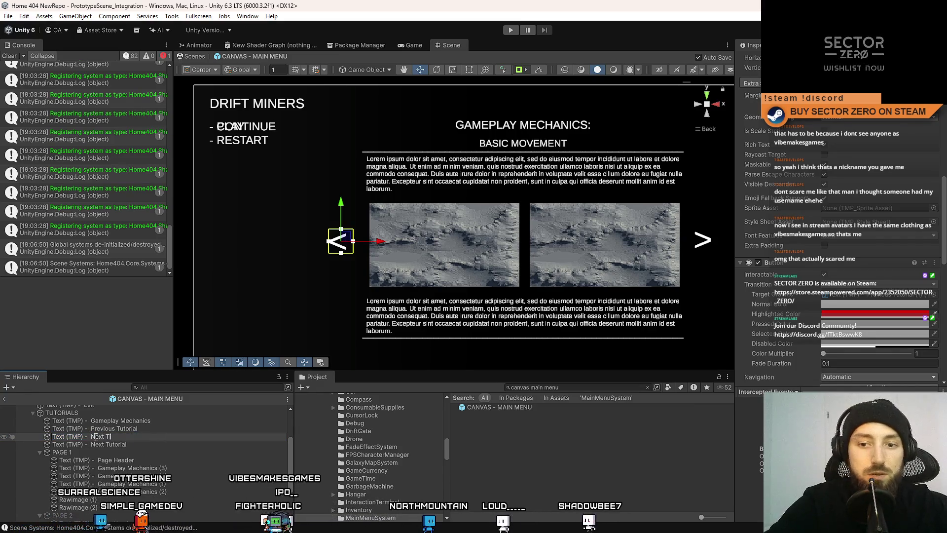
{"action": "key", "text": "Return"}
{"action": "left_click", "coordinate": [111, 442]}
{"action": "key", "text": "Delete"}
- Change the new arrow's text to '>' and place it at Pos X 450.8
{"action": "left_click", "coordinate": [131, 439]}
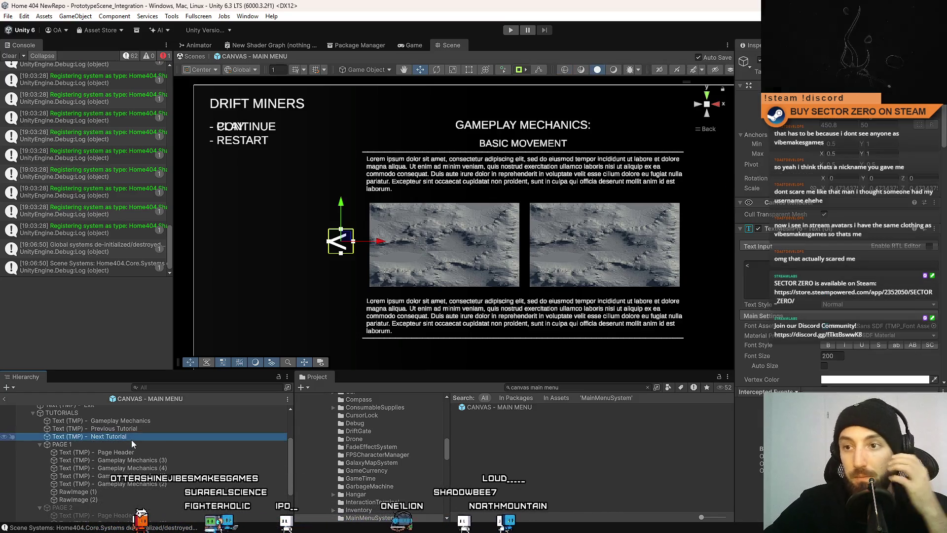
{"action": "left_click", "coordinate": [795, 123]}
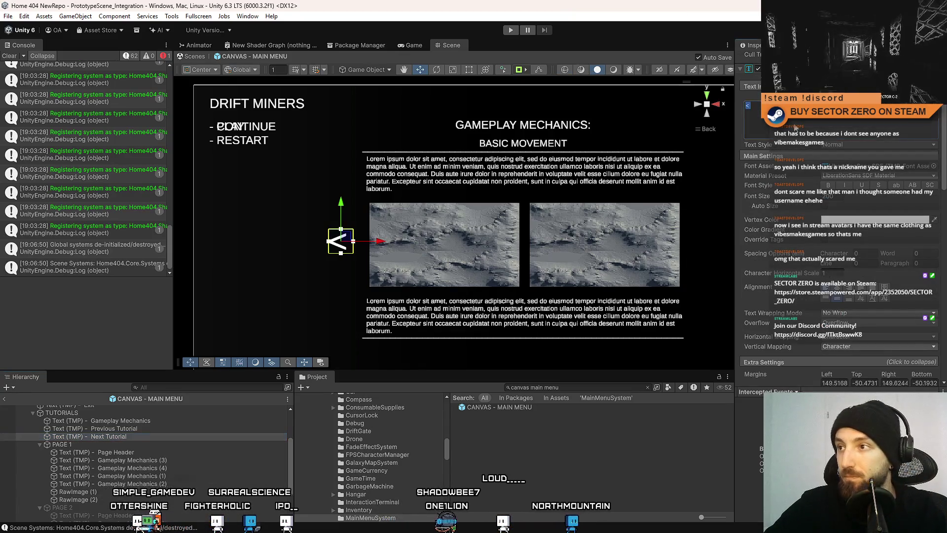
{"action": "key", "text": "ctrl+a"}
{"action": "type", "text": ">"}
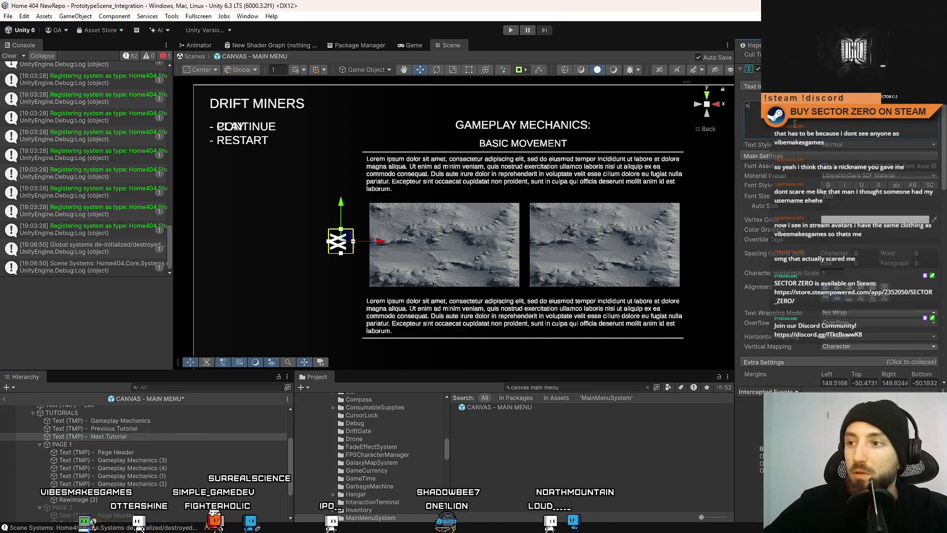
{"action": "scroll", "coordinate": [844, 182], "scroll_direction": "up", "scroll_amount": 1}
{"action": "scroll", "coordinate": [845, 182], "scroll_direction": "up", "scroll_amount": 3}
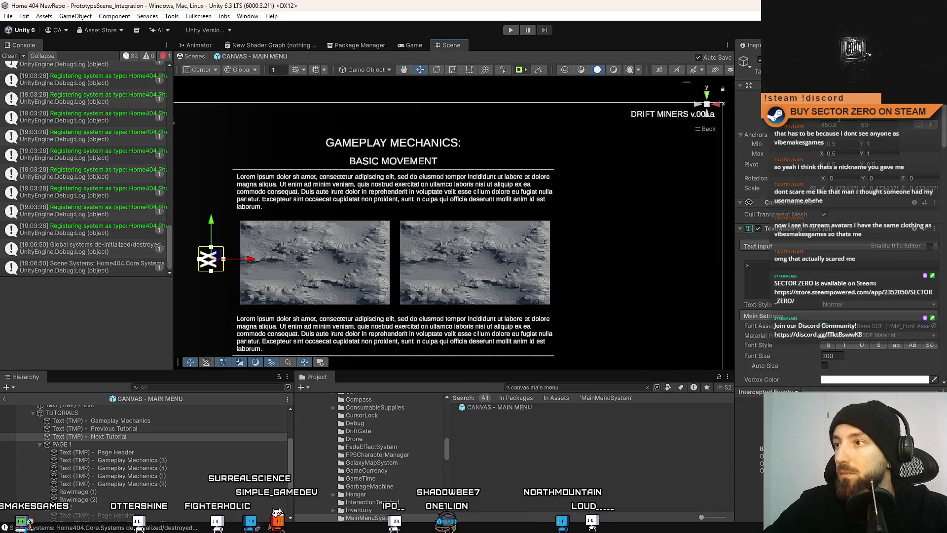
{"action": "left_click", "coordinate": [831, 124]}
{"action": "key", "text": "Delete"}
{"action": "mouse_move", "coordinate": [516, 238]}
{"action": "left_mouse_down"}
{"action": "mouse_move", "coordinate": [543, 234]}
{"action": "mouse_move", "coordinate": [550, 221]}
{"action": "left_mouse_up"}
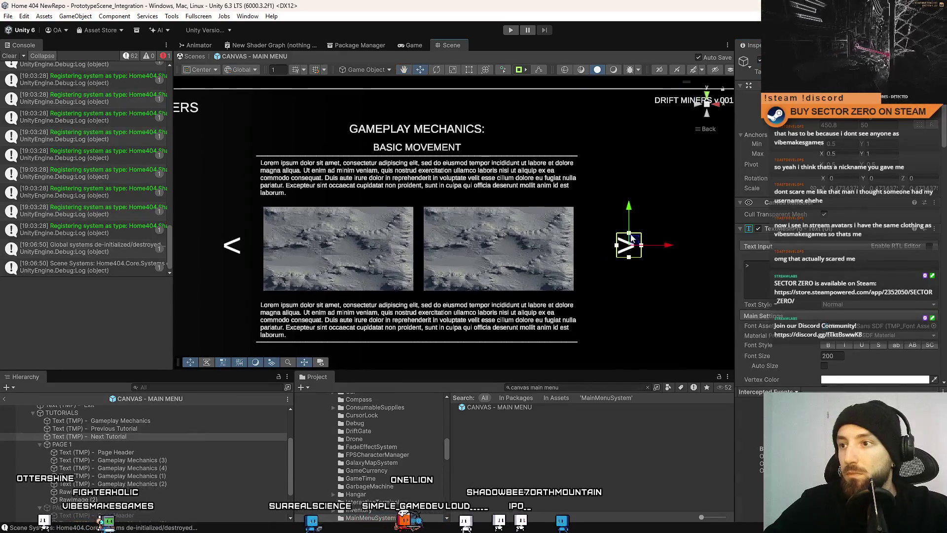
{"action": "scroll", "coordinate": [562, 256], "scroll_direction": "down", "scroll_amount": 4}
{"action": "scroll", "coordinate": [541, 245], "scroll_direction": "up", "scroll_amount": 1}
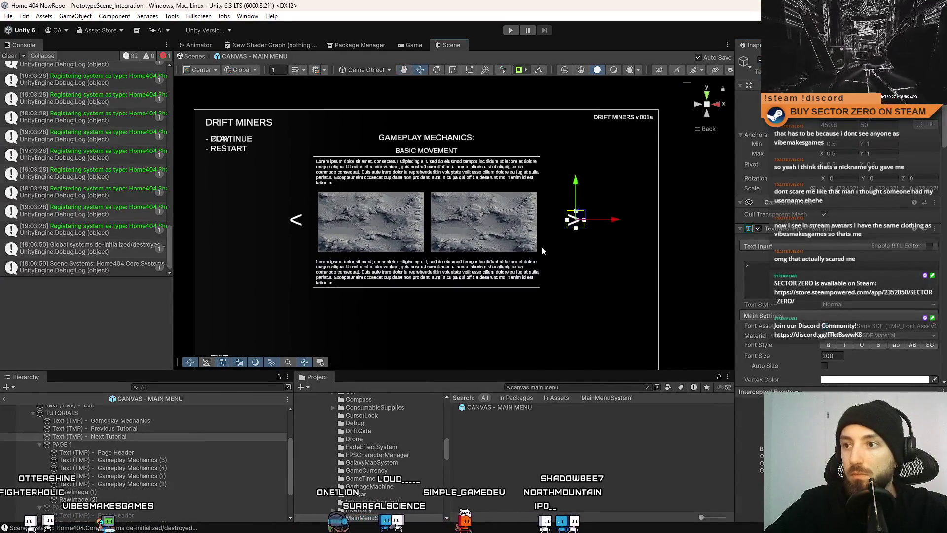
{"action": "left_click", "coordinate": [116, 444]}
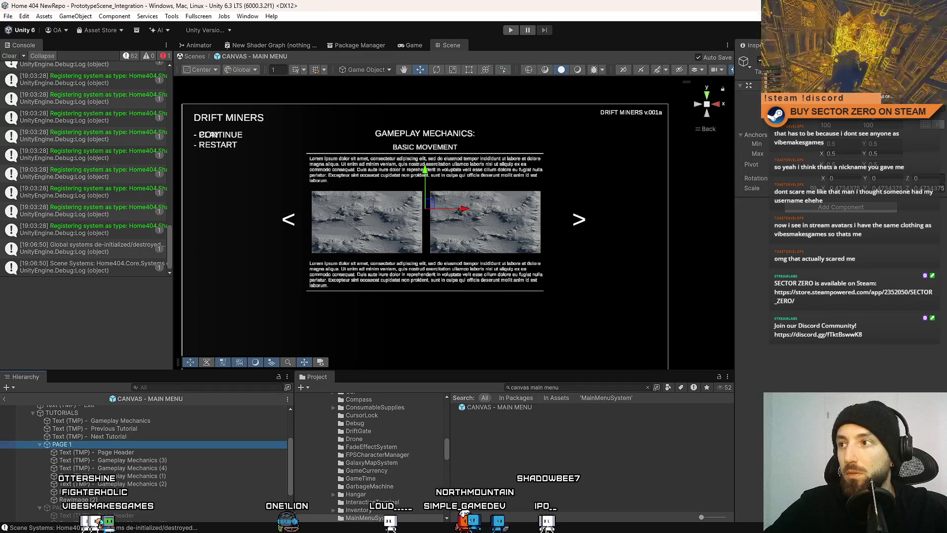
{"action": "key", "text": "Return"}
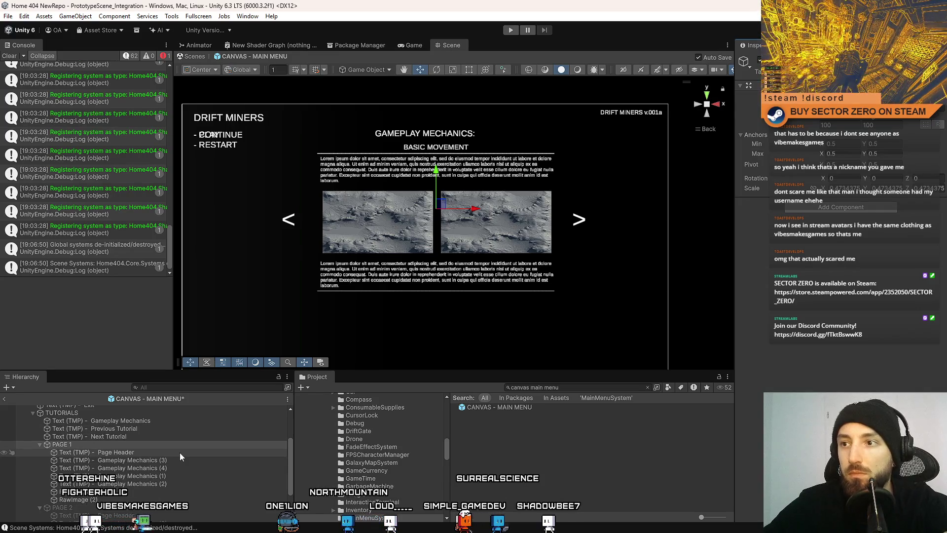
{"action": "key", "text": "ctrl+z"}
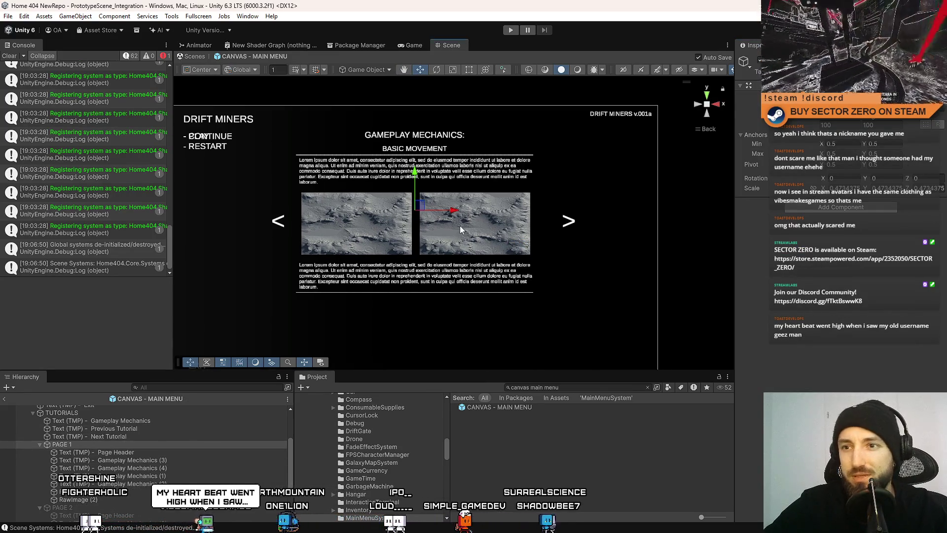
{"action": "left_click", "coordinate": [149, 436]}
{"action": "left_click_drag", "start_coordinate": [605, 221], "coordinate": [602, 225]}
{"action": "key", "text": "ctrl+z"}
{"action": "left_click", "coordinate": [153, 467]}
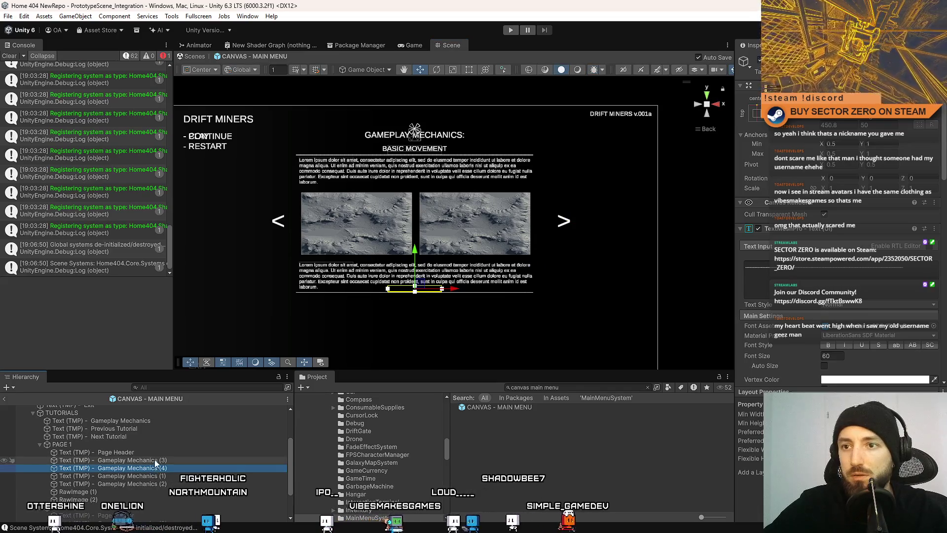
{"action": "left_click", "coordinate": [161, 436]}
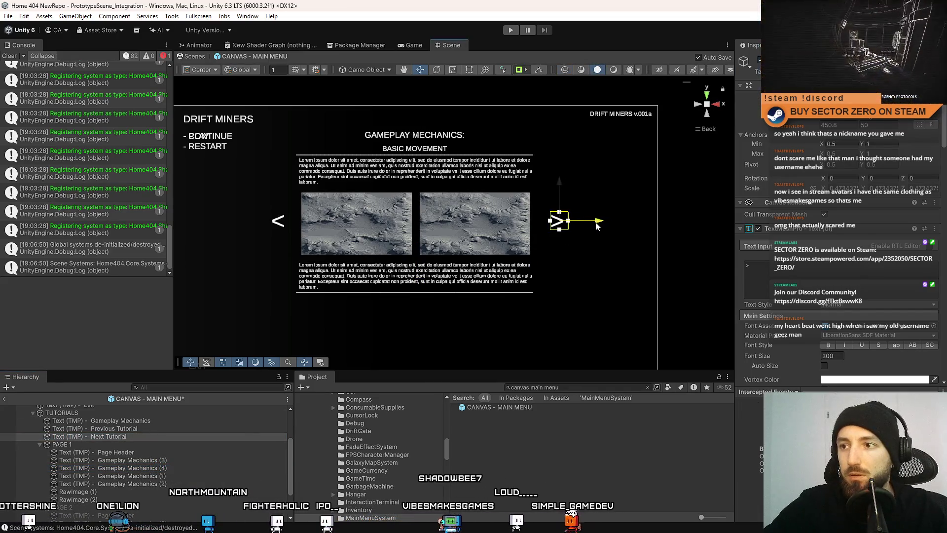
{"action": "key", "text": "ctrl+z"}
{"action": "key", "text": "ctrl+z"}
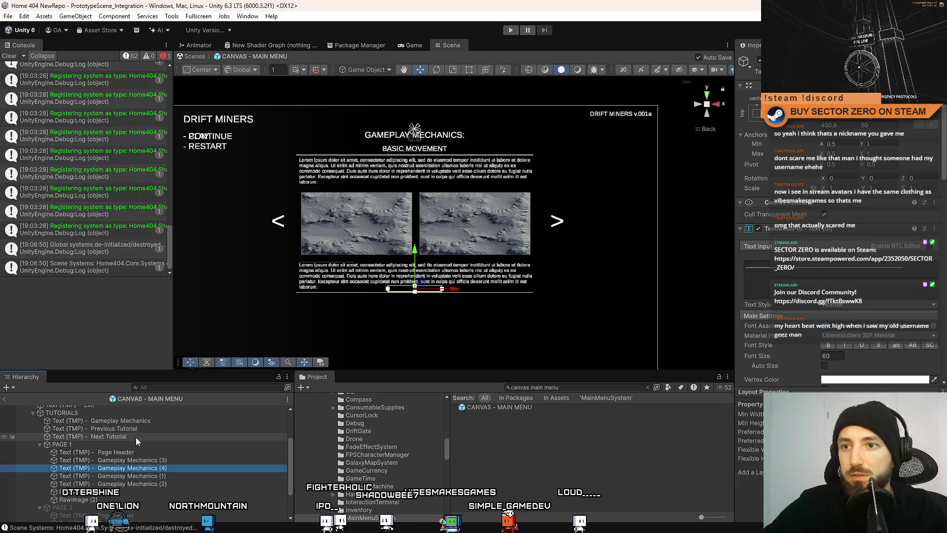
{"action": "left_click", "coordinate": [135, 437]}
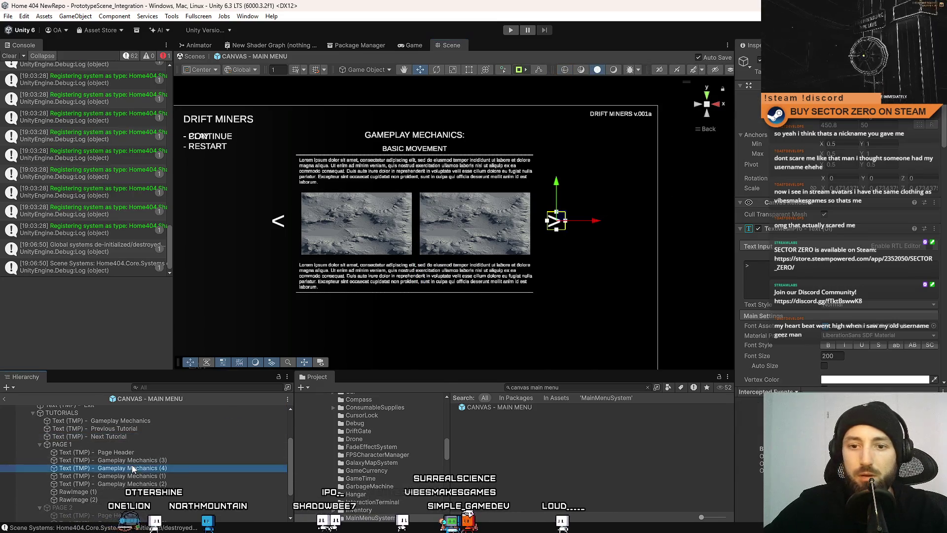
{"action": "key", "text": "ctrl+z"}
{"action": "key", "text": "ctrl+z"}
{"action": "scroll", "coordinate": [119, 444], "scroll_direction": "up", "scroll_amount": 3}
{"action": "left_click", "coordinate": [113, 408]}
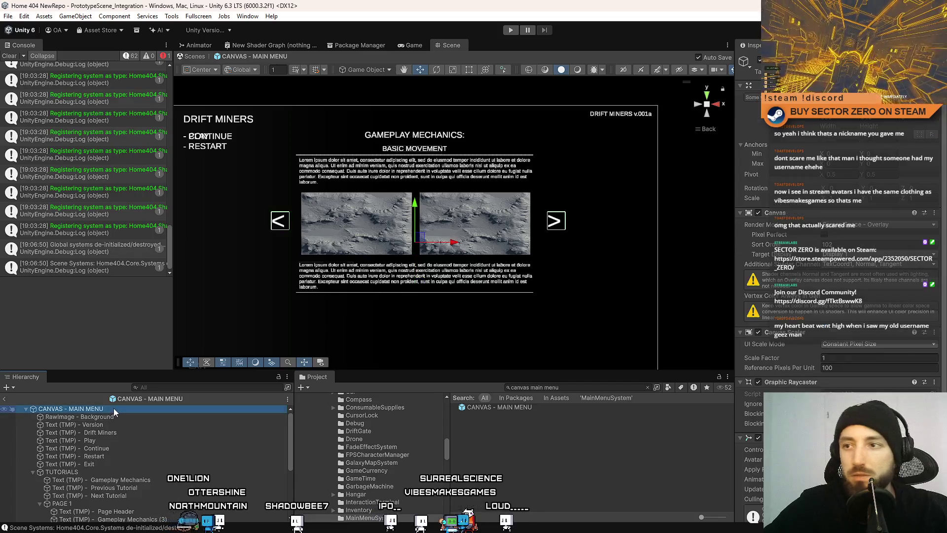
{"action": "scroll", "coordinate": [900, 287], "scroll_direction": "down", "scroll_amount": 1}
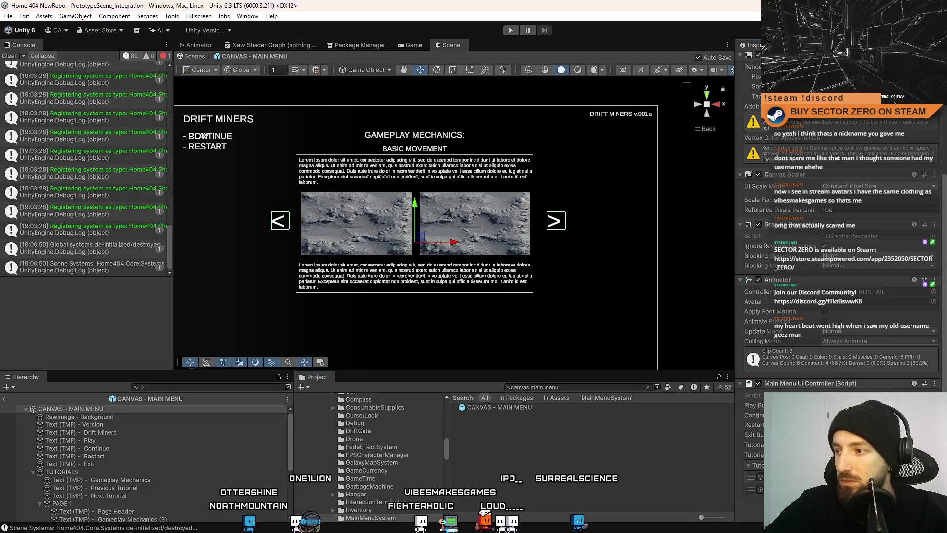
- Set Next Tutorial's On Click to MainMenuUIController.NextTutorialButtonPressed and enter play mode
{"action": "left_click", "coordinate": [119, 495]}
{"action": "scroll", "coordinate": [891, 278], "scroll_direction": "down", "scroll_amount": 10}
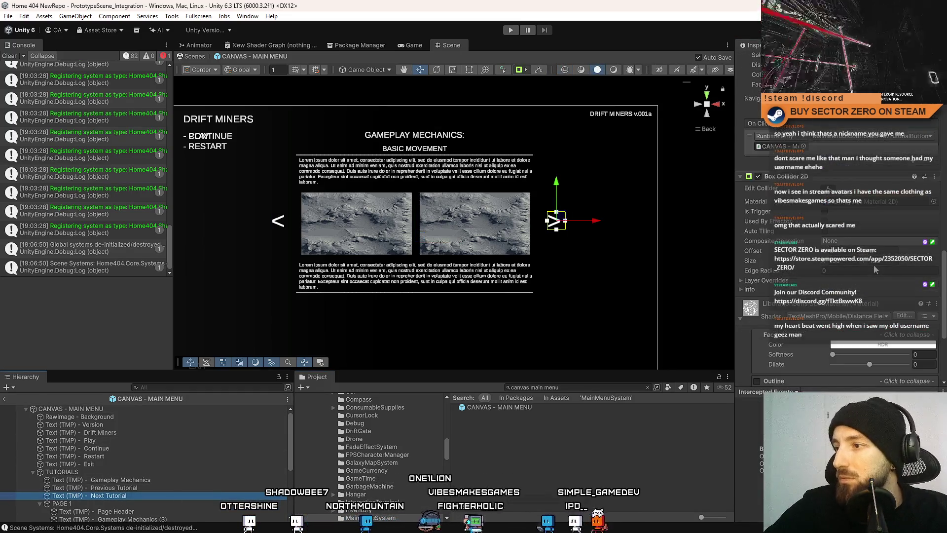
{"action": "scroll", "coordinate": [874, 264], "scroll_direction": "up", "scroll_amount": 5}
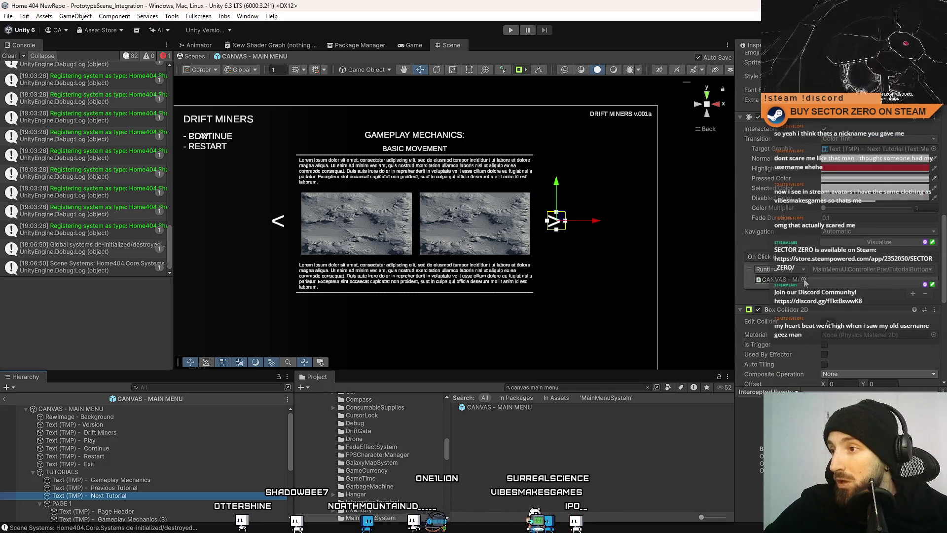
{"action": "left_click", "coordinate": [859, 271]}
{"action": "mouse_move", "coordinate": [868, 361]}
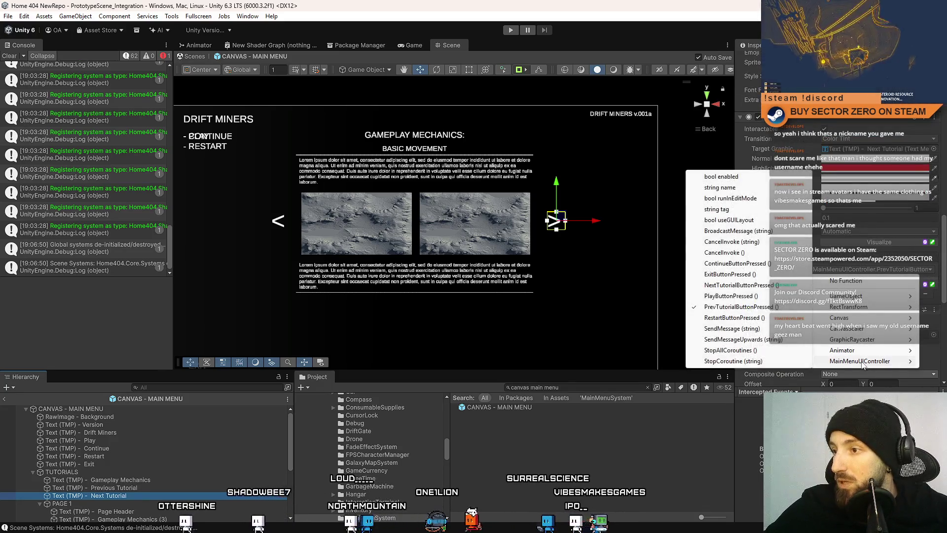
{"action": "left_click", "coordinate": [742, 285]}
{"action": "left_click", "coordinate": [614, 481]}
{"action": "key", "text": "ctrl+p"}
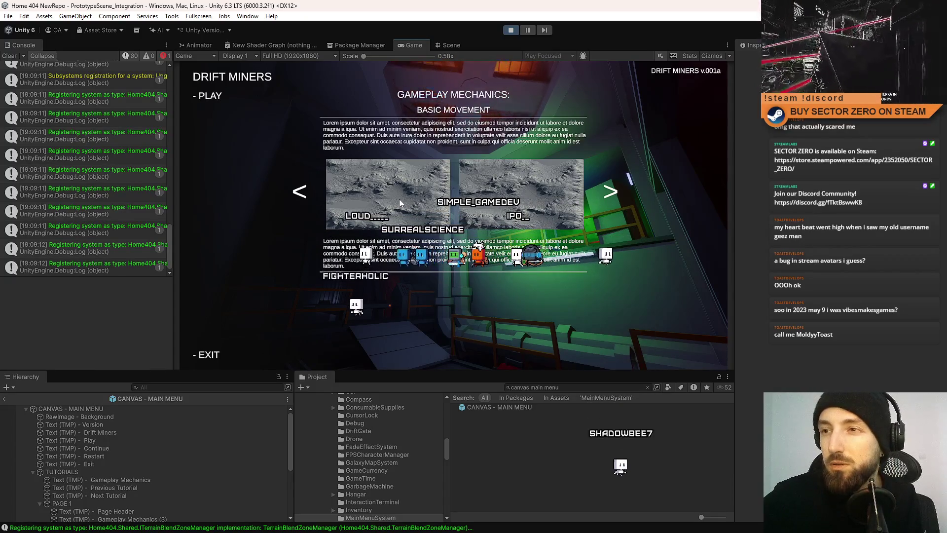
{"action": "left_click_drag", "start_coordinate": [170, 241], "coordinate": [177, 76]}
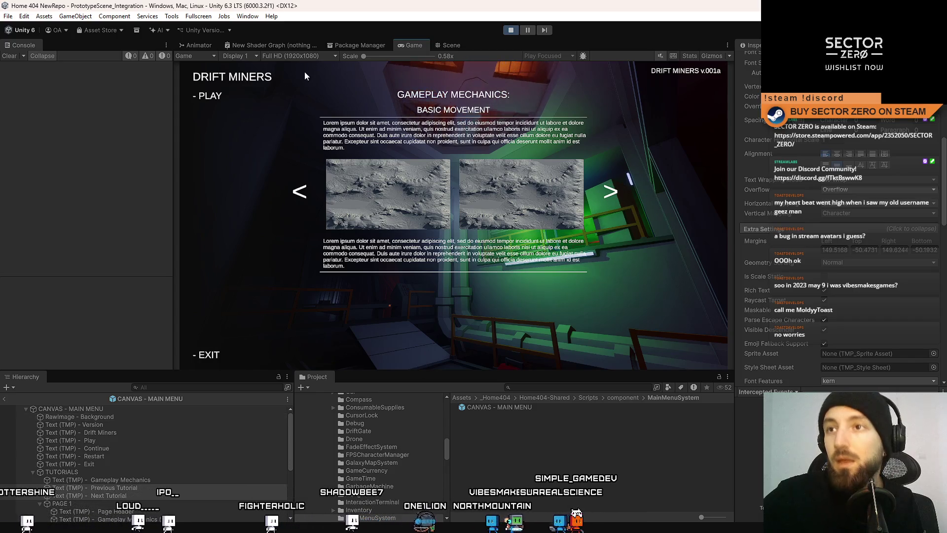
- Restart play mode and page back and forth between Basic Movement and How to Mine
{"action": "left_click", "coordinate": [515, 33]}
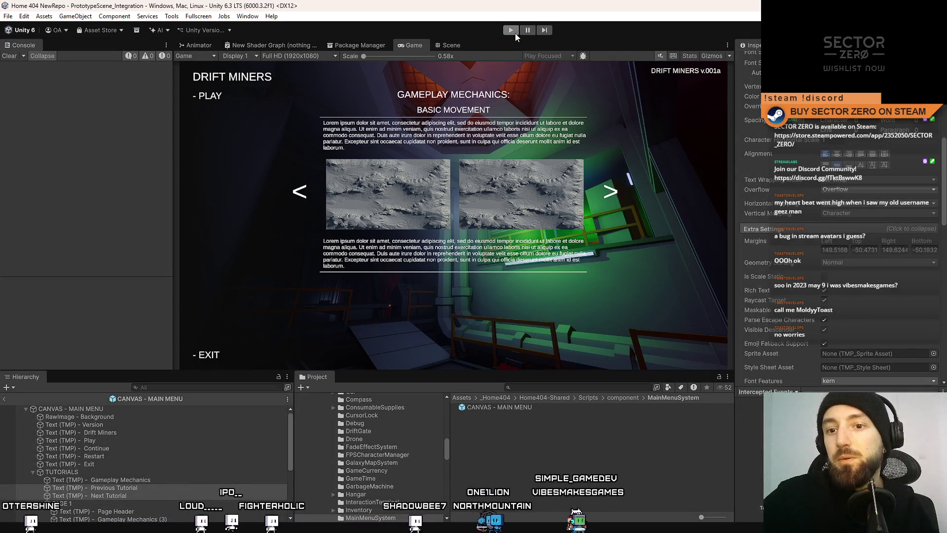
{"action": "left_click", "coordinate": [515, 34]}
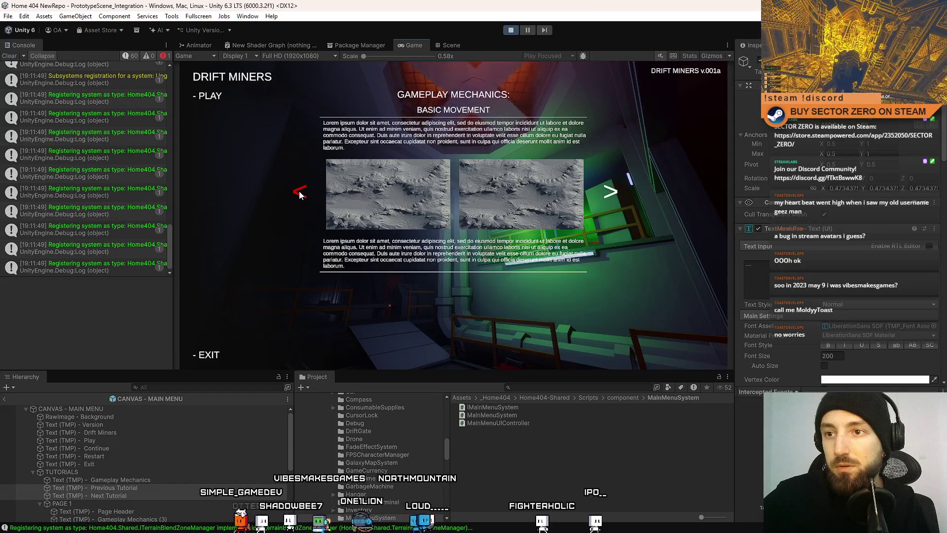
{"action": "left_click", "coordinate": [300, 195]}
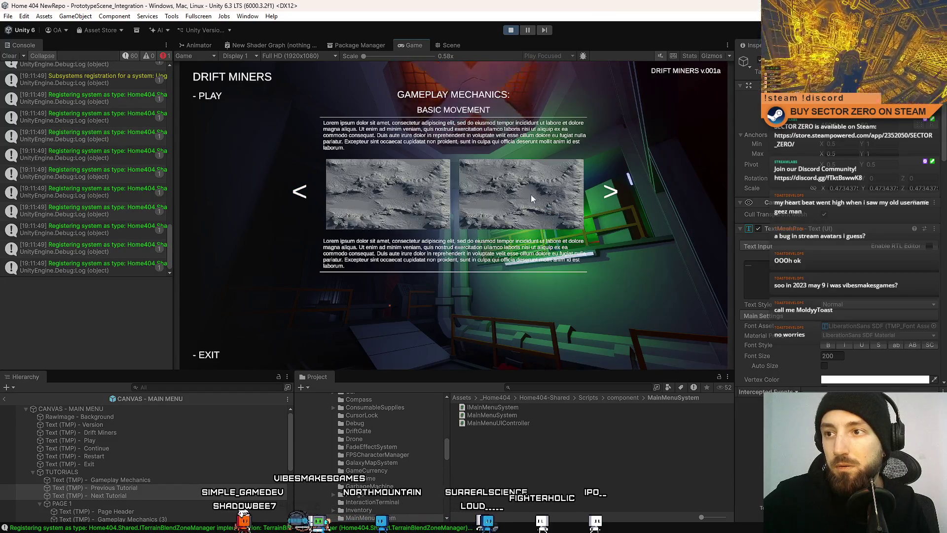
{"action": "left_click", "coordinate": [611, 193]}
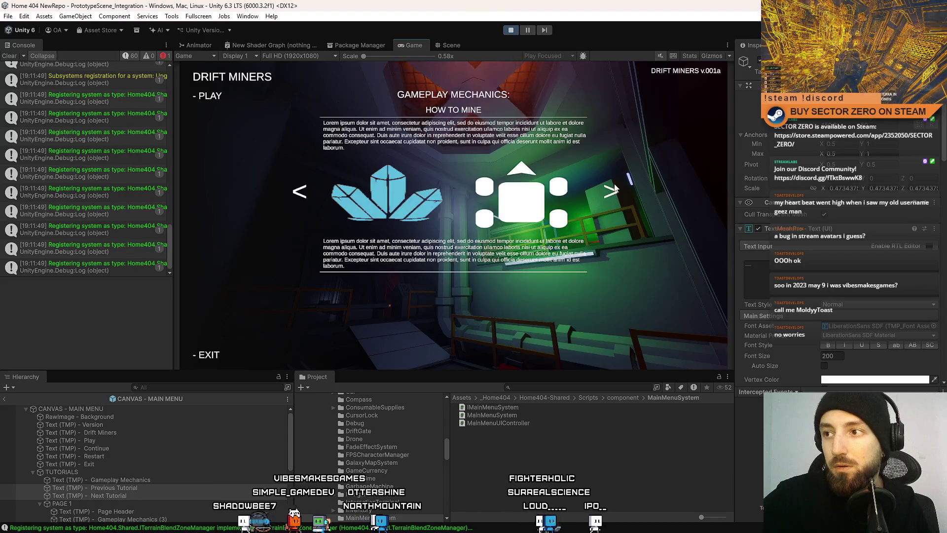
{"action": "left_click", "coordinate": [611, 195]}
{"action": "left_click", "coordinate": [611, 194]}
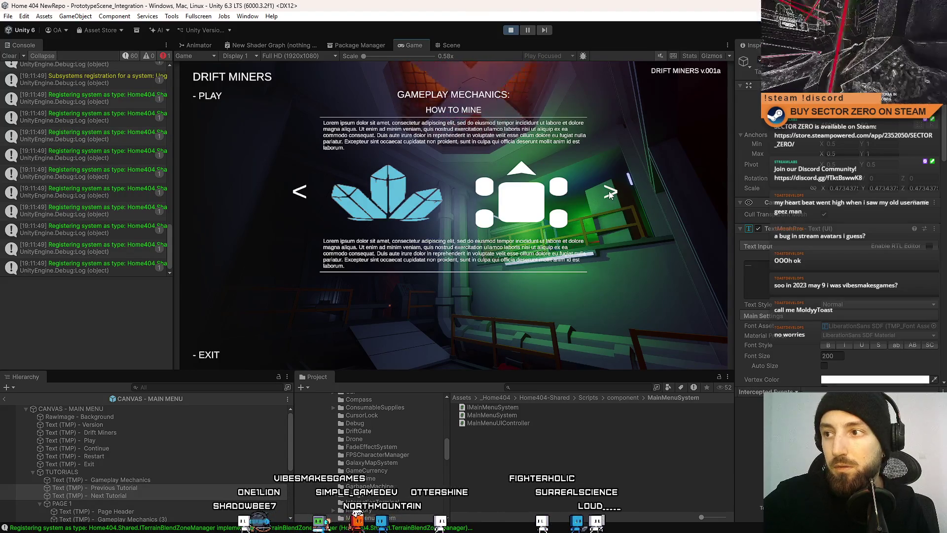
{"action": "left_click", "coordinate": [611, 194]}
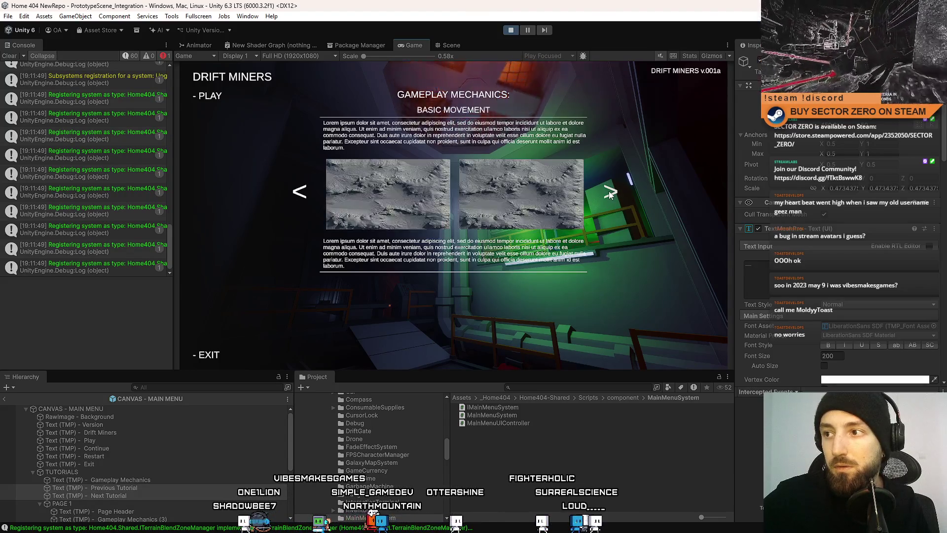
{"action": "left_click", "coordinate": [302, 195]}
{"action": "left_click", "coordinate": [303, 195]}
{"action": "left_click", "coordinate": [301, 196]}
{"action": "left_click", "coordinate": [301, 196]}
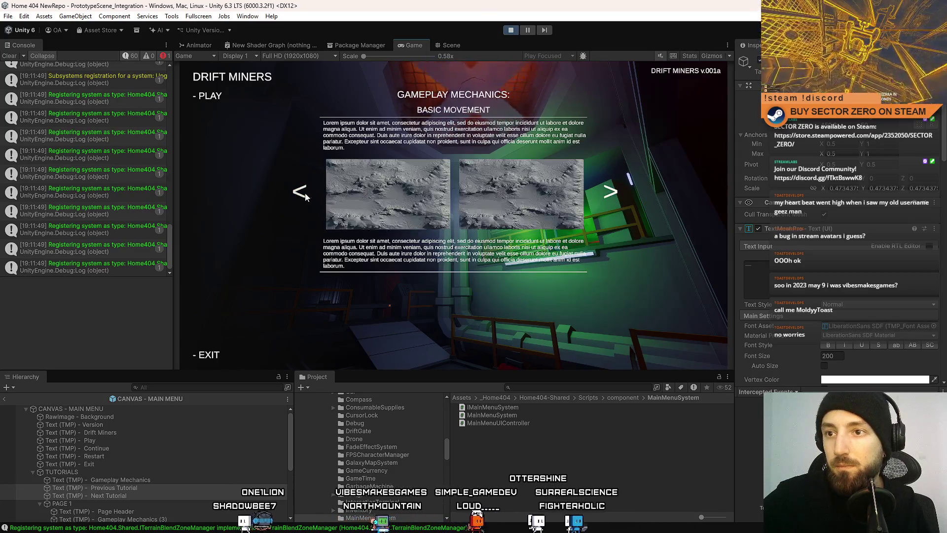
{"action": "left_click", "coordinate": [301, 196]}
{"action": "left_click", "coordinate": [611, 196]}
{"action": "left_click", "coordinate": [612, 195]}
{"action": "left_click", "coordinate": [611, 195]}
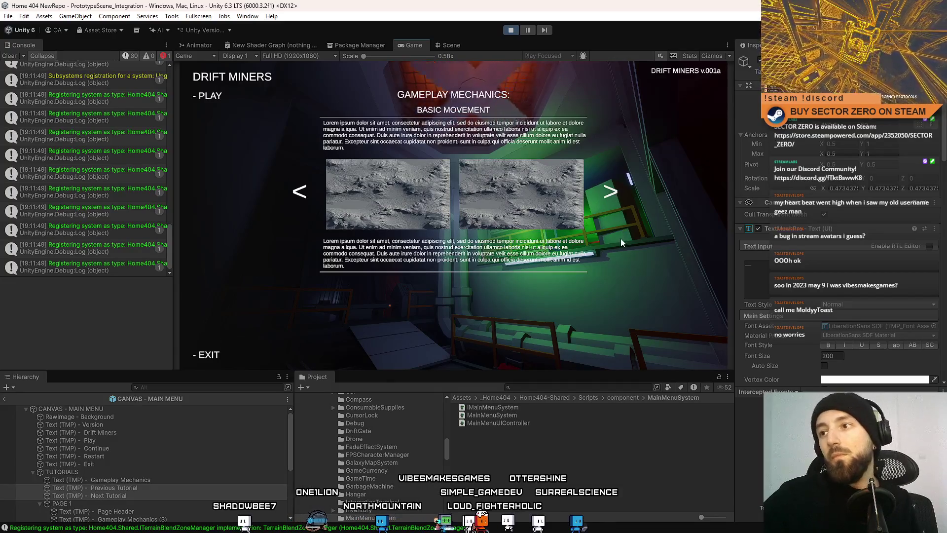
{"action": "left_click", "coordinate": [610, 196]}
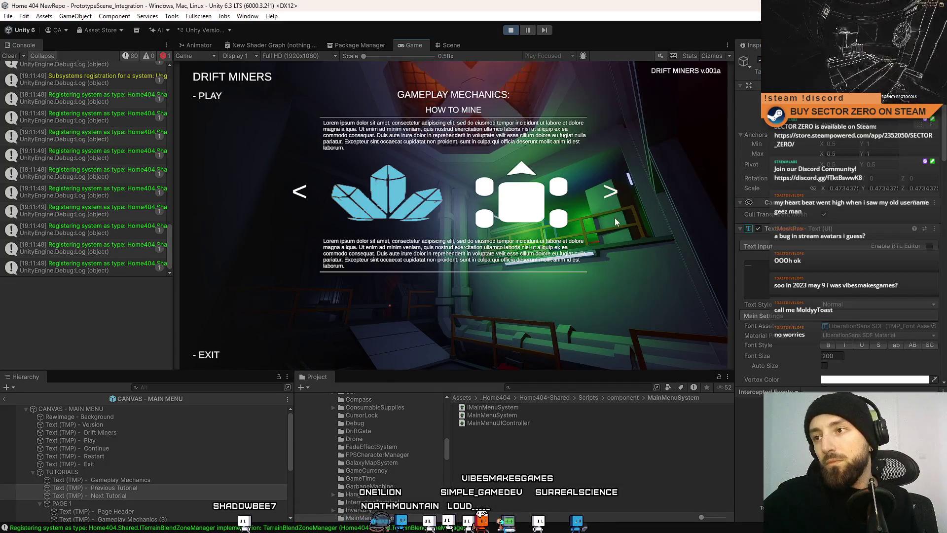
{"action": "left_click", "coordinate": [612, 194]}
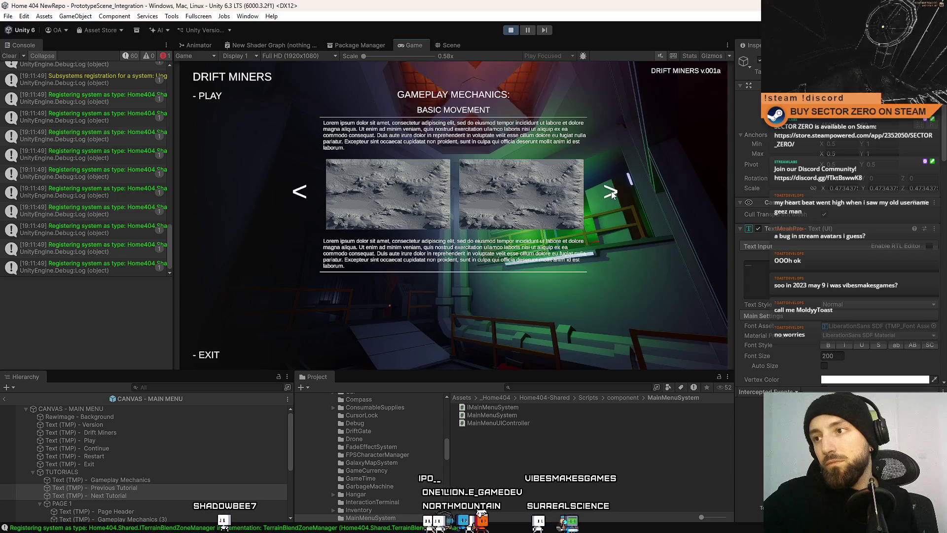
{"action": "left_click", "coordinate": [611, 192]}
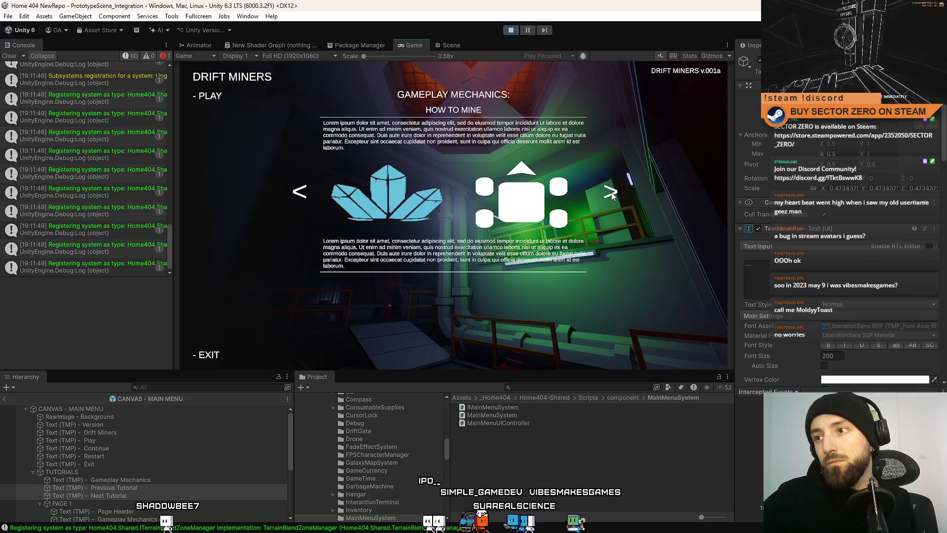
{"action": "left_click", "coordinate": [611, 196]}
{"action": "left_click", "coordinate": [612, 195]}
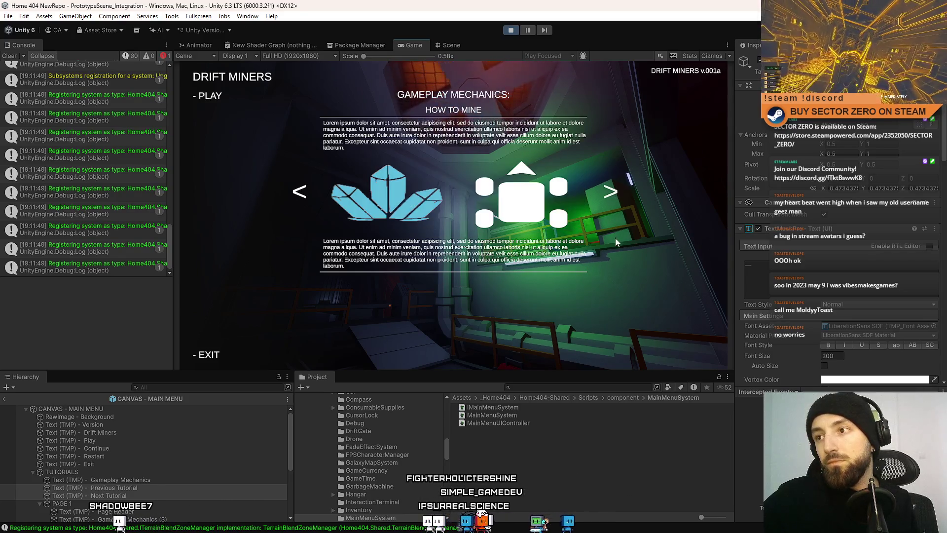
- Keep flipping pages with both arrows, then make the game fullscreen on How to Mine
{"action": "left_click", "coordinate": [612, 192]}
{"action": "left_click", "coordinate": [612, 192]}
{"action": "left_click", "coordinate": [612, 193]}
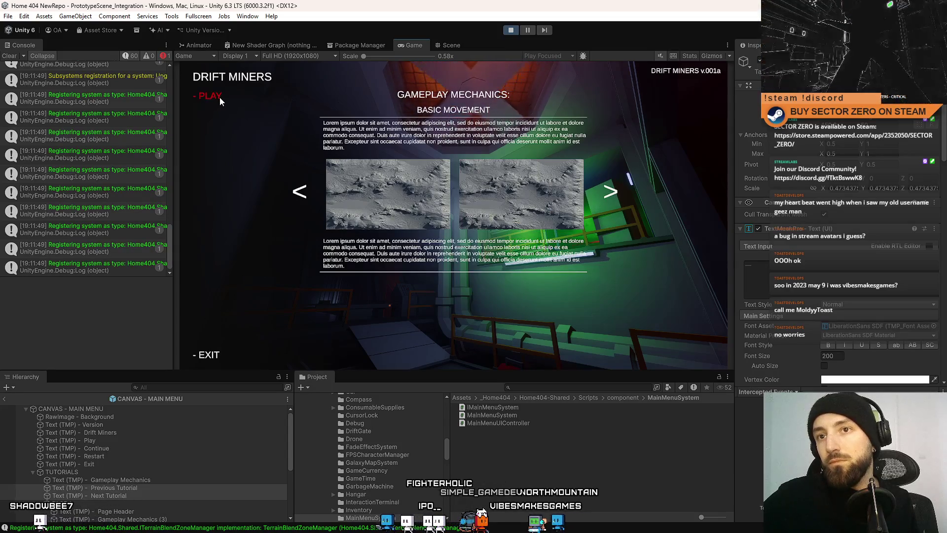
{"action": "left_click", "coordinate": [298, 192]}
{"action": "left_click", "coordinate": [297, 193]}
{"action": "left_click", "coordinate": [611, 192]}
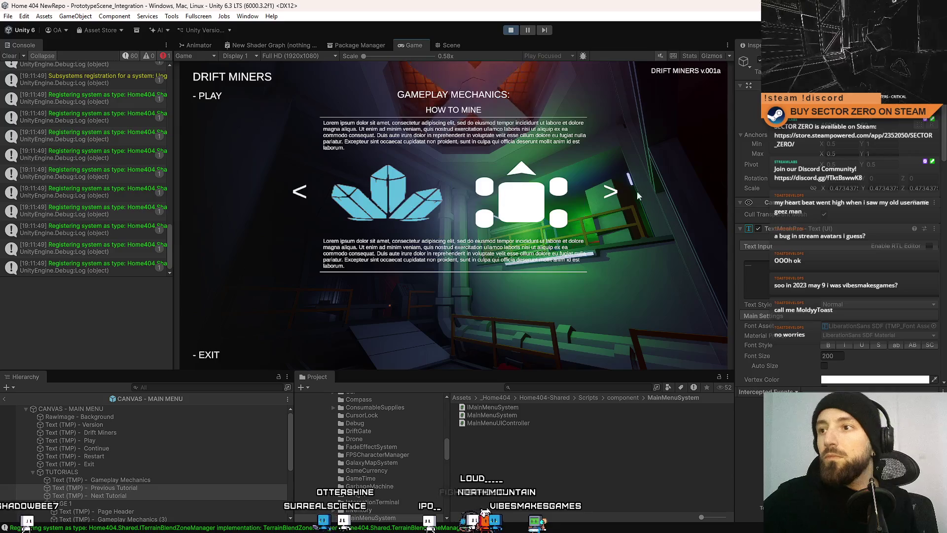
{"action": "left_click", "coordinate": [619, 191]}
{"action": "left_click", "coordinate": [619, 192]}
{"action": "left_click", "coordinate": [618, 191]}
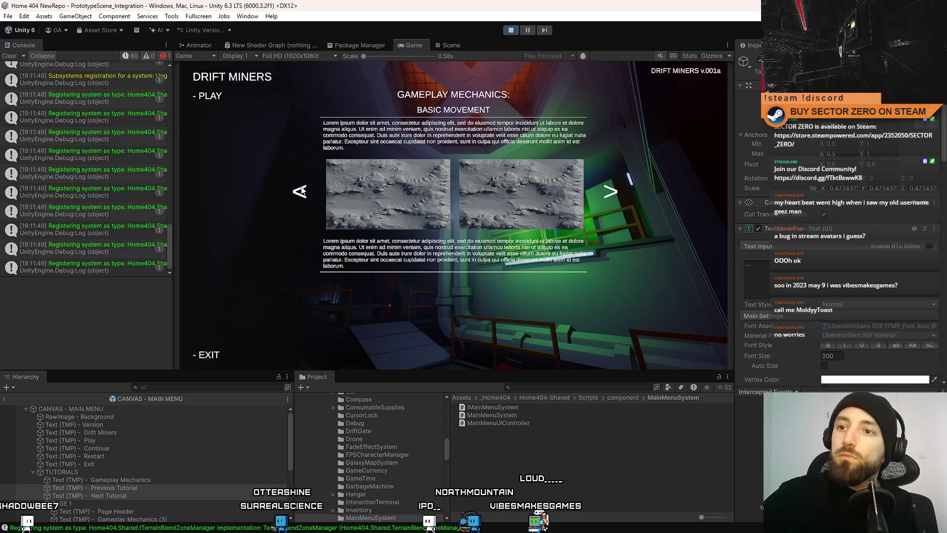
{"action": "left_click", "coordinate": [299, 192]}
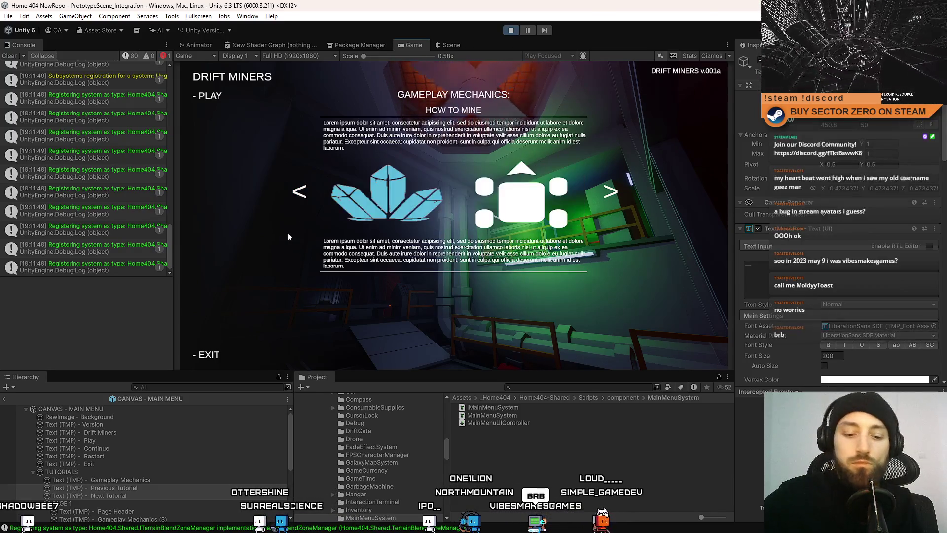
{"action": "key", "text": "F10"}
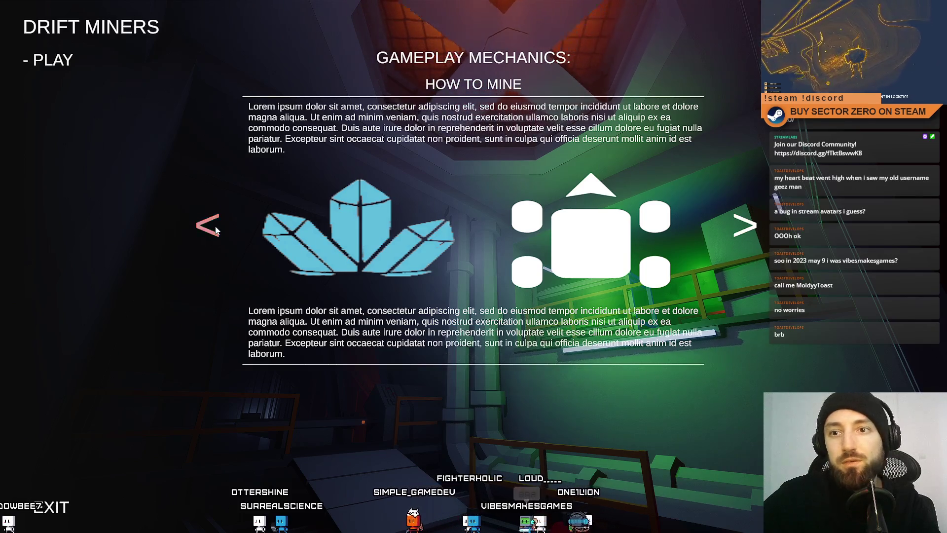
- Page back and forward to Basic Movement in fullscreen, then exit fullscreen to the editor
{"action": "left_click", "coordinate": [216, 230]}
{"action": "left_click", "coordinate": [726, 225]}
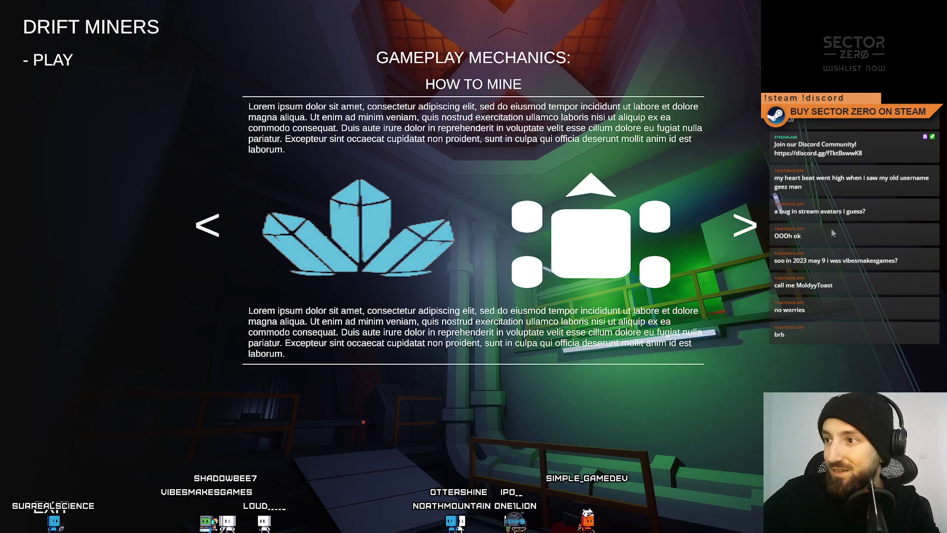
{"action": "left_click", "coordinate": [744, 225]}
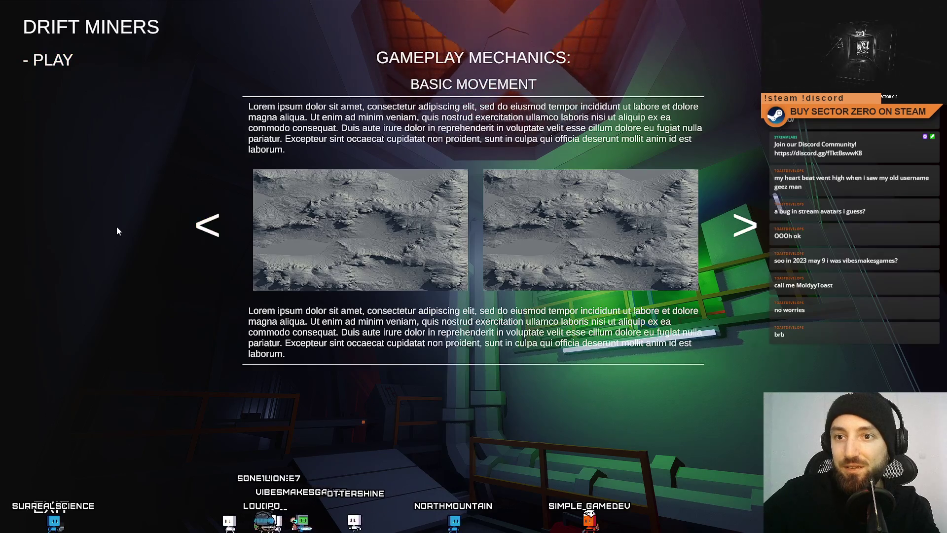
{"action": "key", "text": "F11"}
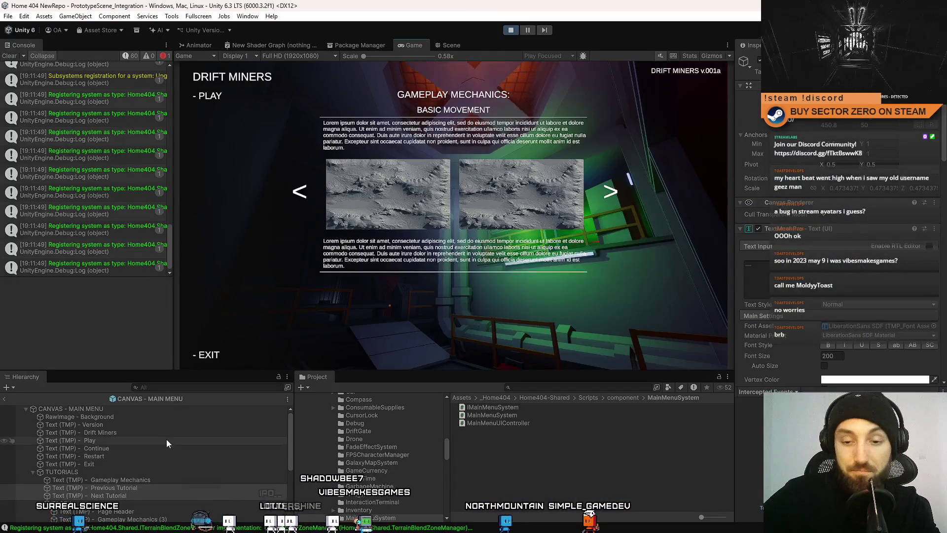
- Switch to the Scene view, select Previous Tutorial, and give the Inspector more room
{"action": "left_click", "coordinate": [134, 487]}
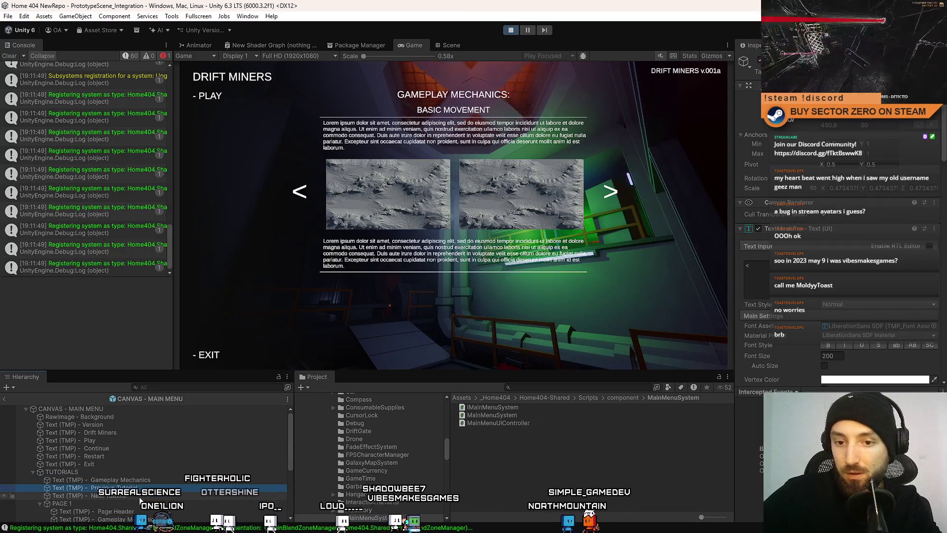
{"action": "left_click", "coordinate": [446, 45]}
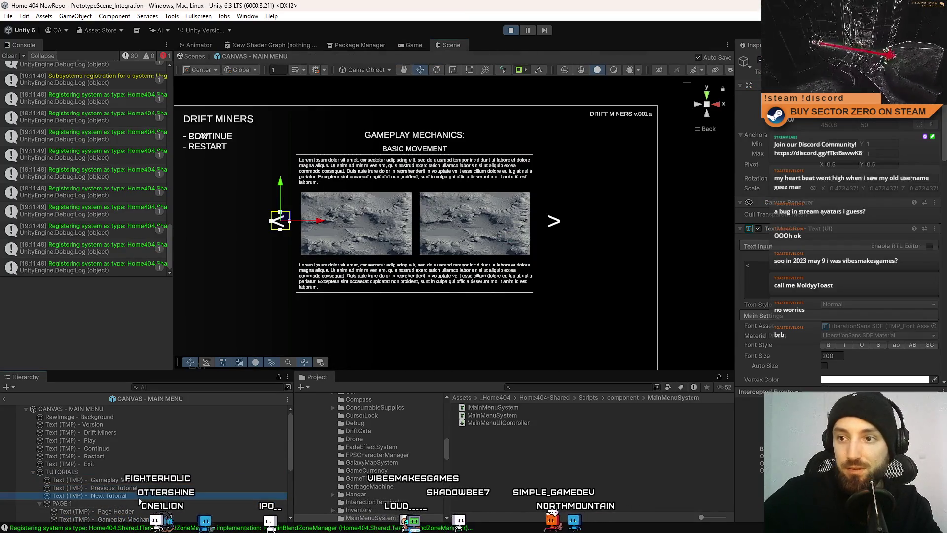
{"action": "left_click", "coordinate": [89, 495]}
{"action": "left_click", "coordinate": [89, 487]}
{"action": "scroll", "coordinate": [812, 218], "scroll_direction": "down", "scroll_amount": 10}
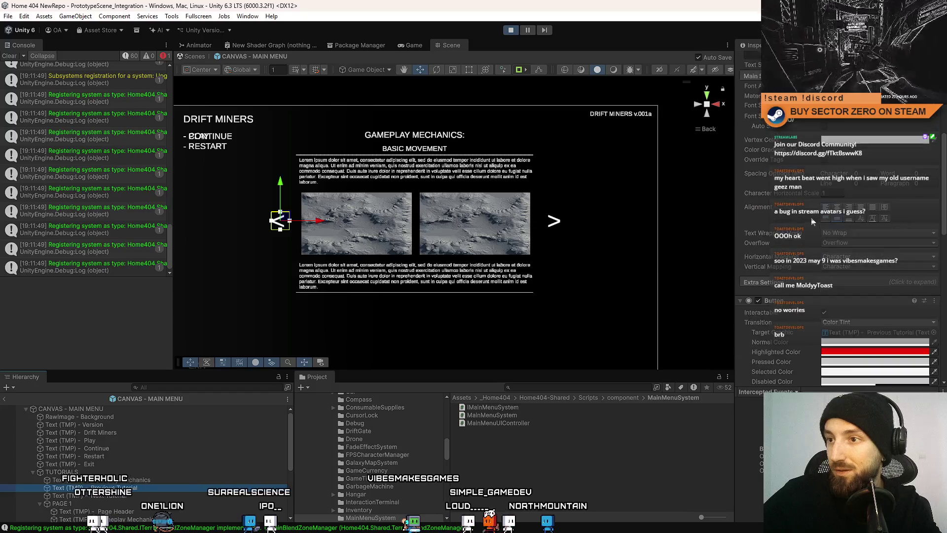
{"action": "scroll", "coordinate": [808, 220], "scroll_direction": "down", "scroll_amount": 5}
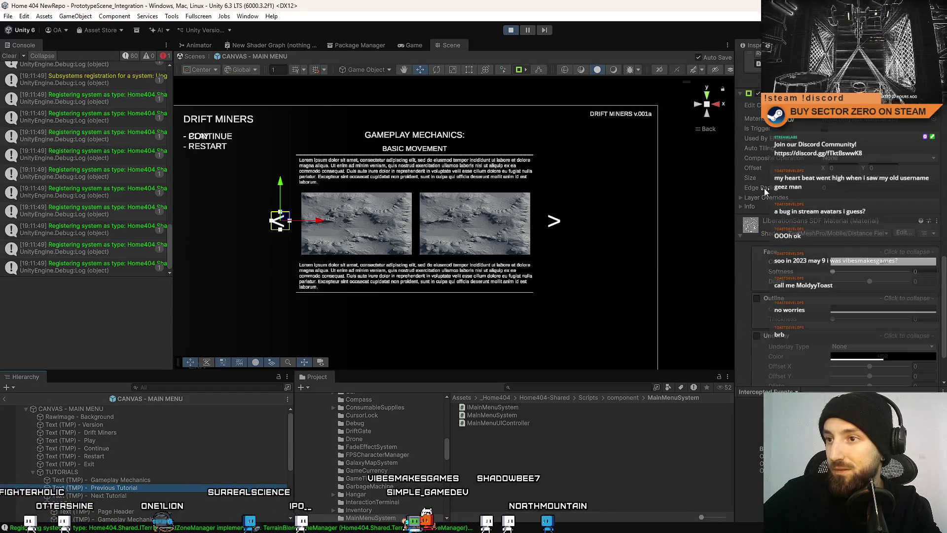
{"action": "mouse_move", "coordinate": [733, 110]}
{"action": "left_mouse_down"}
{"action": "mouse_move", "coordinate": [789, 123]}
{"action": "mouse_move", "coordinate": [717, 137]}
{"action": "mouse_move", "coordinate": [728, 137]}
{"action": "left_mouse_up"}
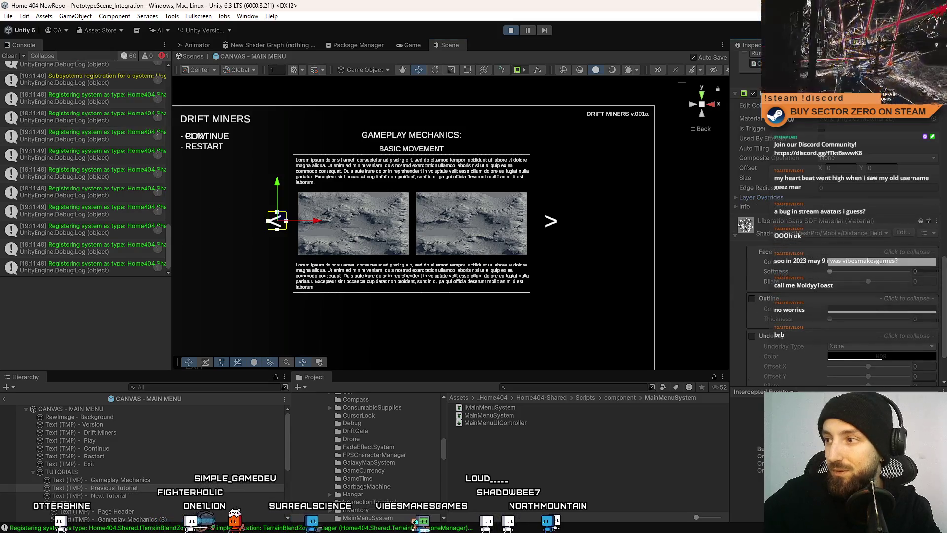
{"action": "scroll", "coordinate": [839, 247], "scroll_direction": "up", "scroll_amount": 5}
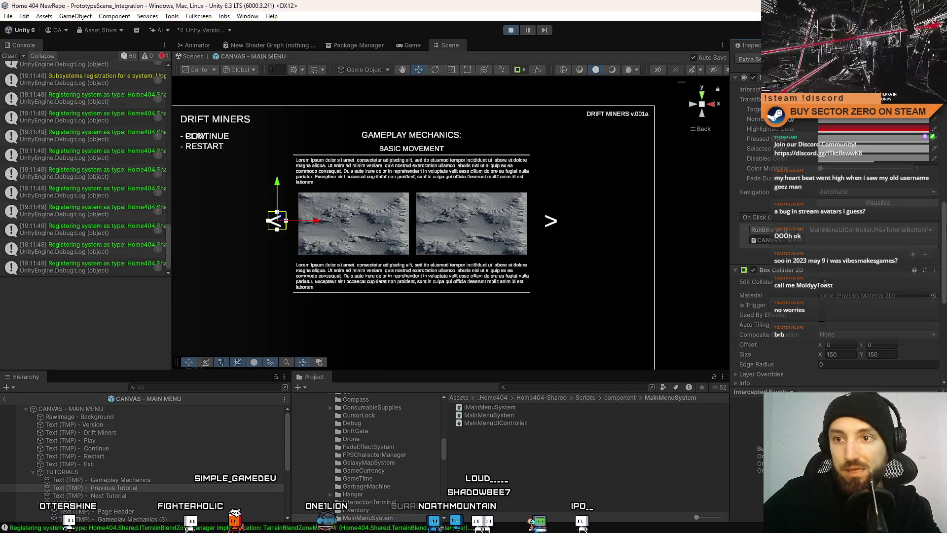
- Drag both tutorial arrows out of TUTORIALS to just under Exit, then return to the game
{"action": "left_click", "coordinate": [153, 479]}
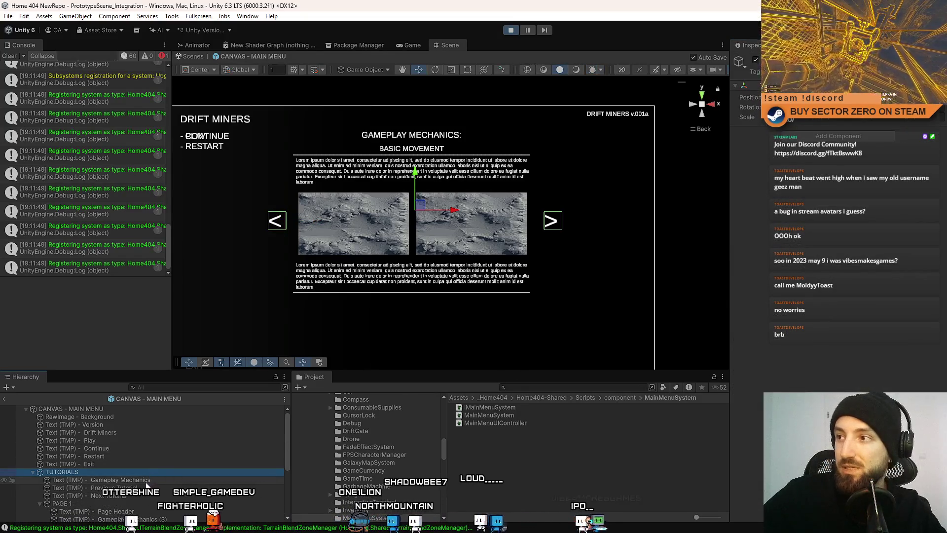
{"action": "left_click", "coordinate": [142, 488]}
{"action": "left_click", "coordinate": [141, 495]}
{"action": "left_click", "coordinate": [141, 486], "text": "ctrl"}
{"action": "left_click_drag", "start_coordinate": [142, 487], "coordinate": [133, 468]}
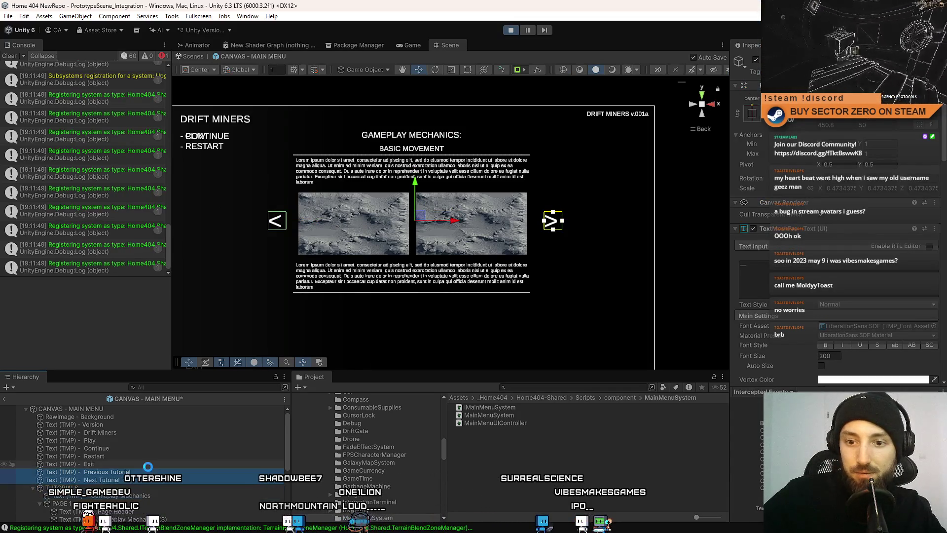
{"action": "left_click", "coordinate": [407, 45]}
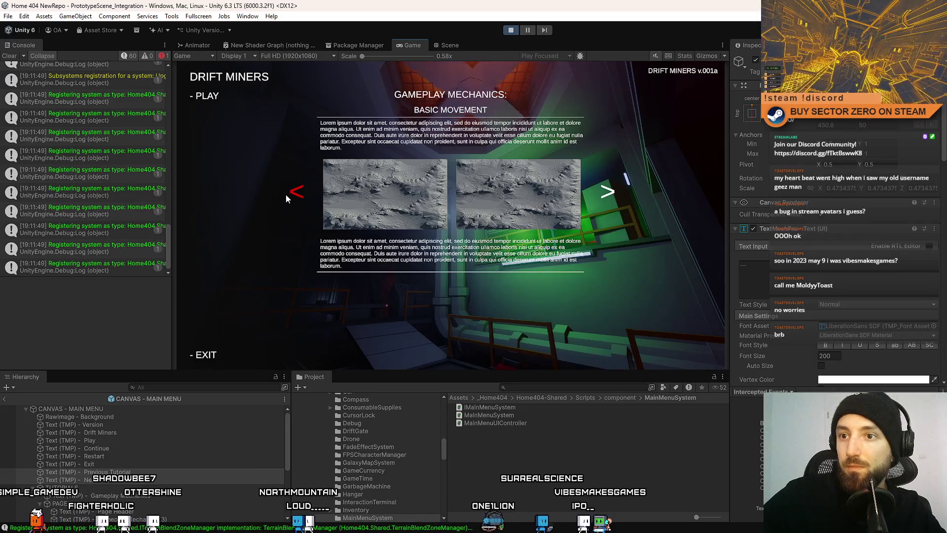
{"action": "left_click", "coordinate": [319, 192]}
{"action": "left_click", "coordinate": [319, 194]}
{"action": "left_click", "coordinate": [320, 194]}
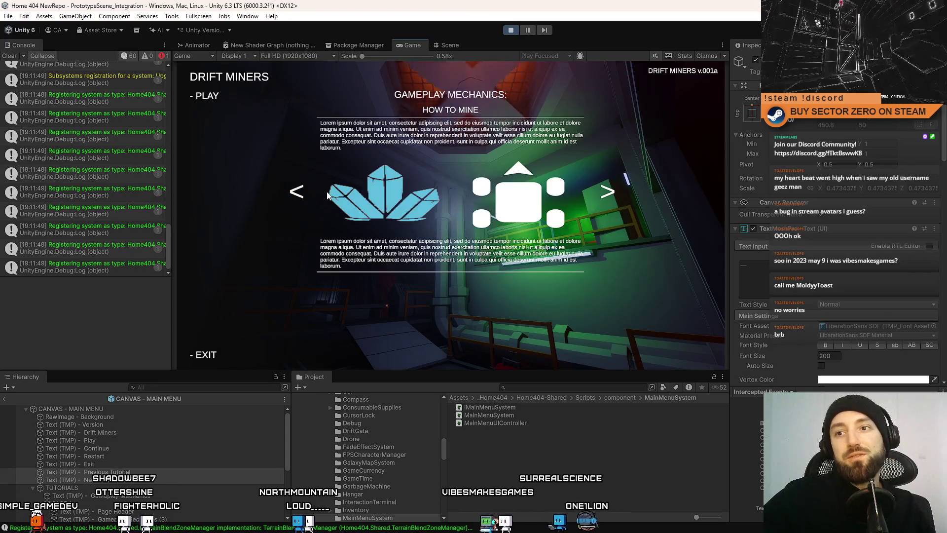
{"action": "left_click", "coordinate": [327, 195]}
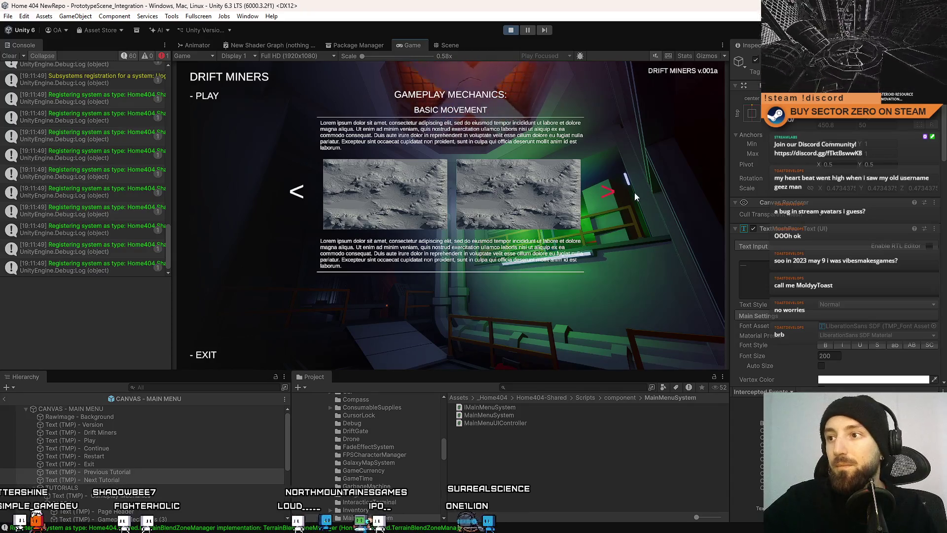
{"action": "left_click", "coordinate": [585, 192]}
{"action": "left_click", "coordinate": [585, 192]}
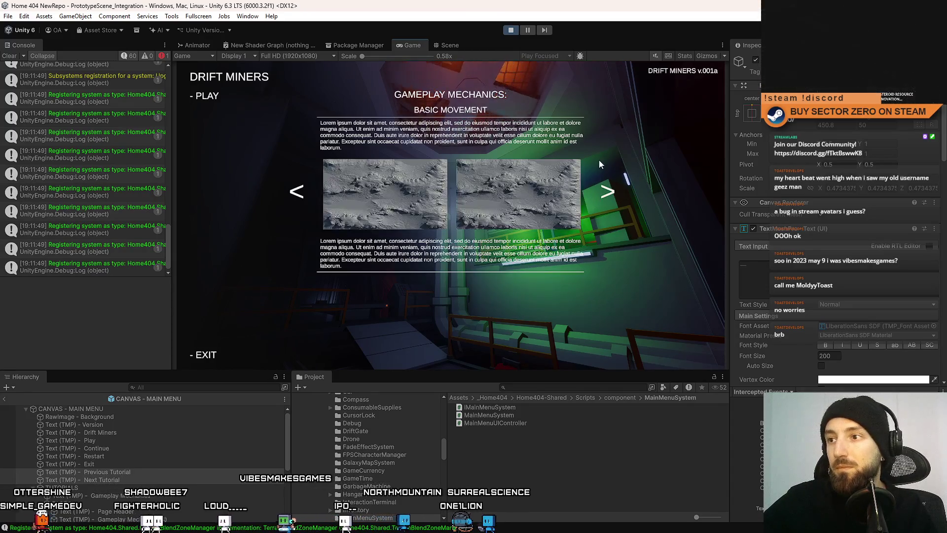
{"action": "left_click", "coordinate": [588, 196]}
{"action": "left_click", "coordinate": [588, 197]}
{"action": "left_click", "coordinate": [312, 193]}
{"action": "left_click", "coordinate": [312, 193]}
{"action": "left_click", "coordinate": [282, 194]}
{"action": "left_click", "coordinate": [282, 193]}
{"action": "left_click", "coordinate": [291, 196]}
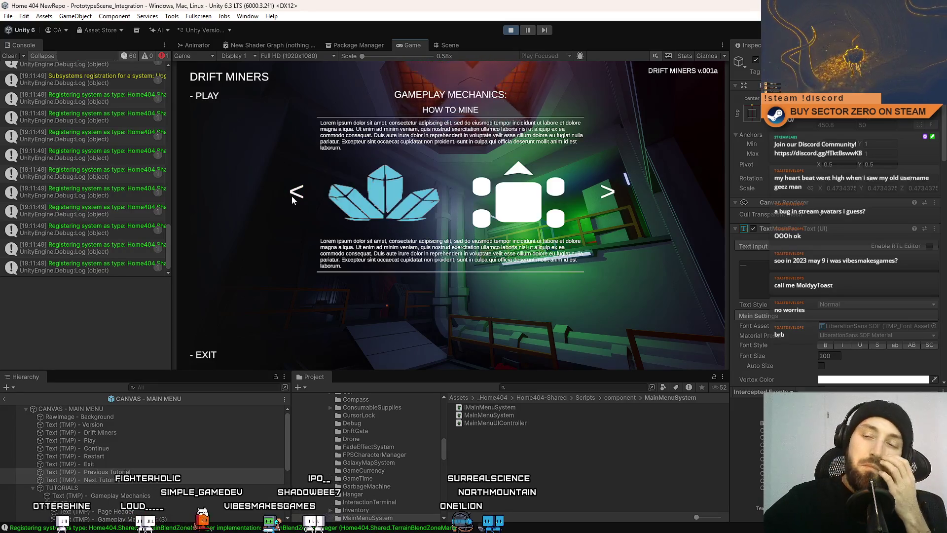
{"action": "left_click", "coordinate": [293, 196]}
{"action": "left_click", "coordinate": [293, 197]}
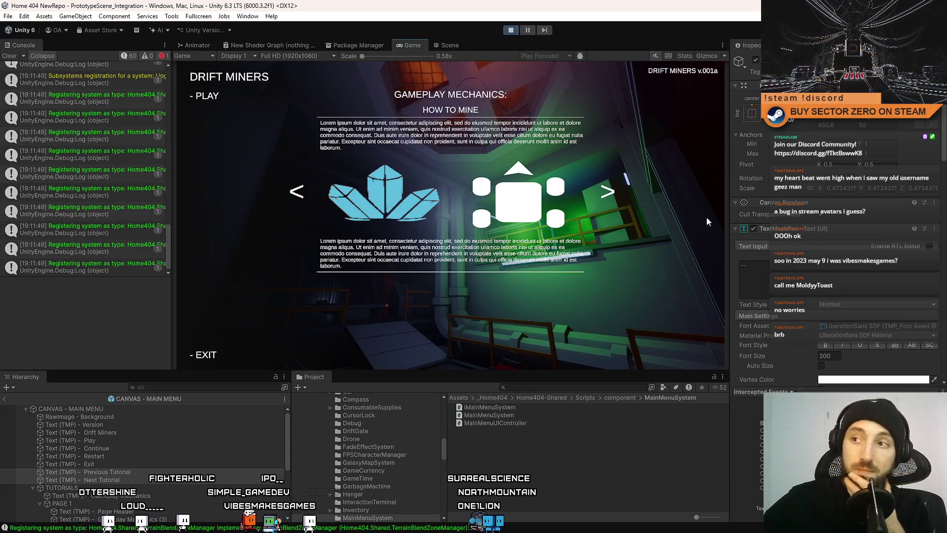
{"action": "left_click", "coordinate": [607, 195]}
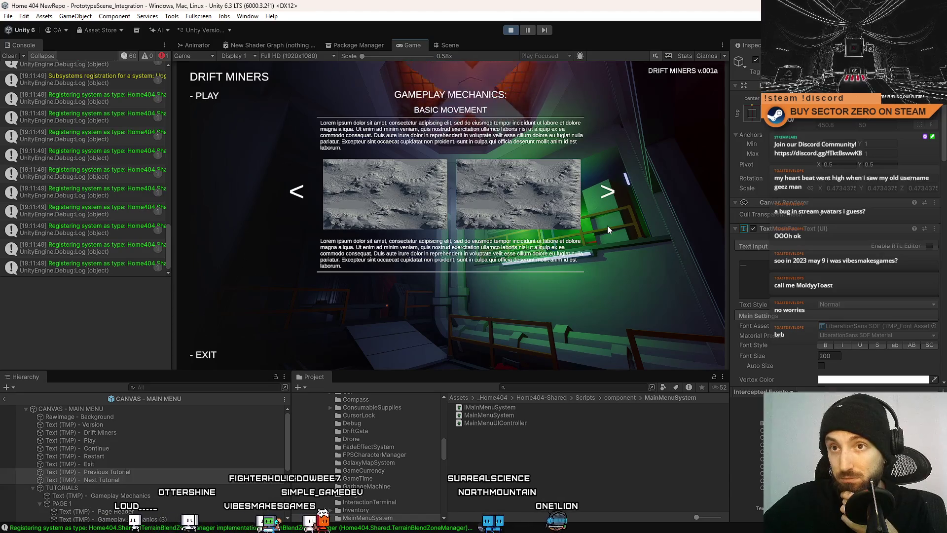
{"action": "left_click", "coordinate": [608, 193]}
{"action": "left_click", "coordinate": [608, 192]}
{"action": "left_click", "coordinate": [302, 196]}
{"action": "left_click", "coordinate": [301, 195]}
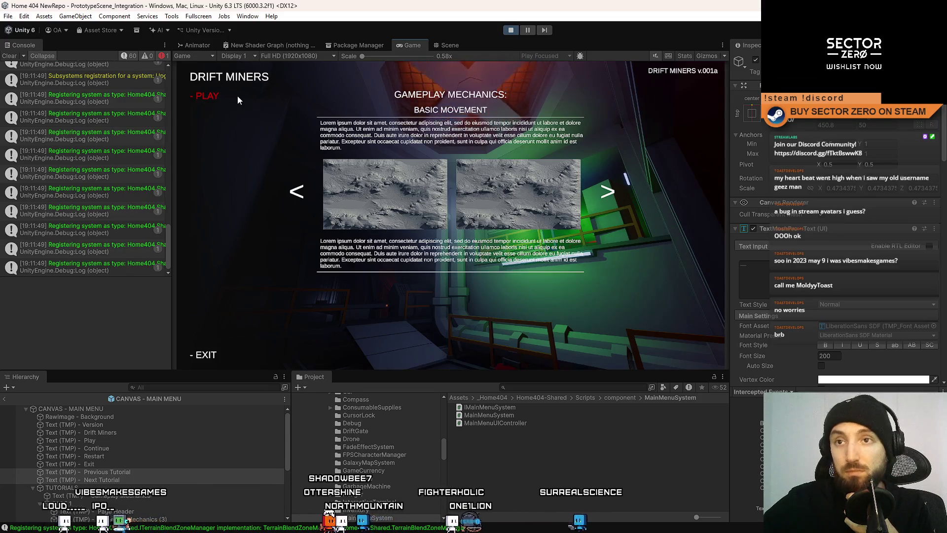
- Start the game with PLAY, pause it with Escape, then switch to the Scene view
{"action": "left_click", "coordinate": [234, 98]}
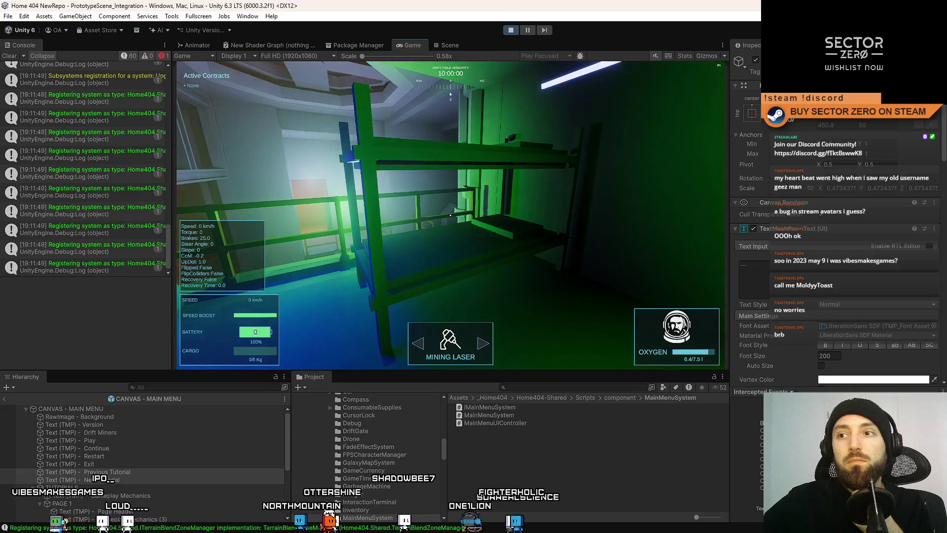
{"action": "key", "text": "Escape"}
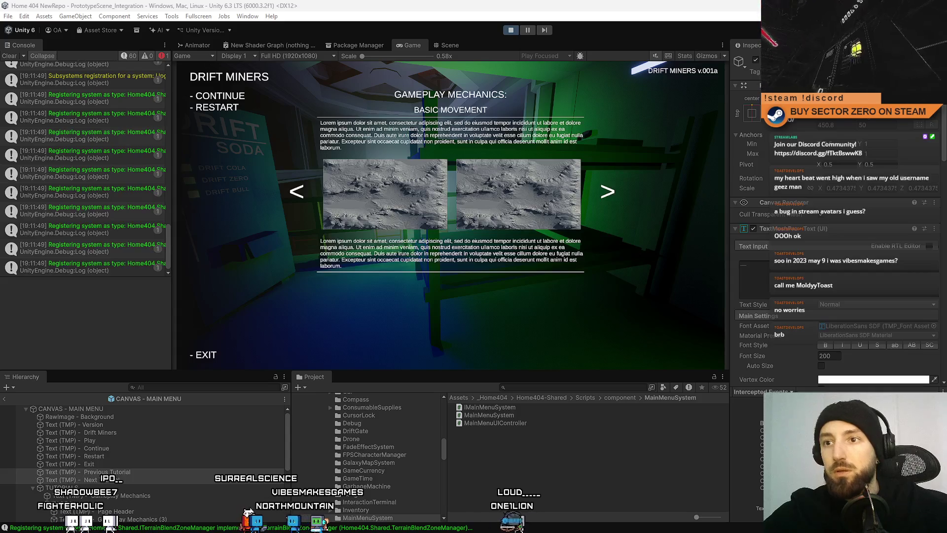
{"action": "left_click", "coordinate": [450, 46]}
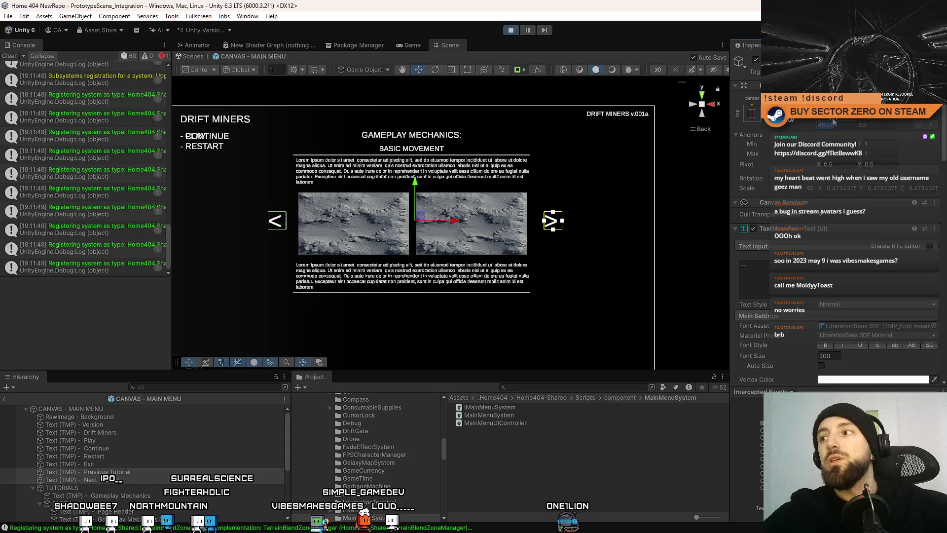
- Narrow the '>' arrow to about 421 wide and set Pos X 500, Pos Y 50
{"action": "left_click_drag", "start_coordinate": [823, 120], "coordinate": [796, 121]}
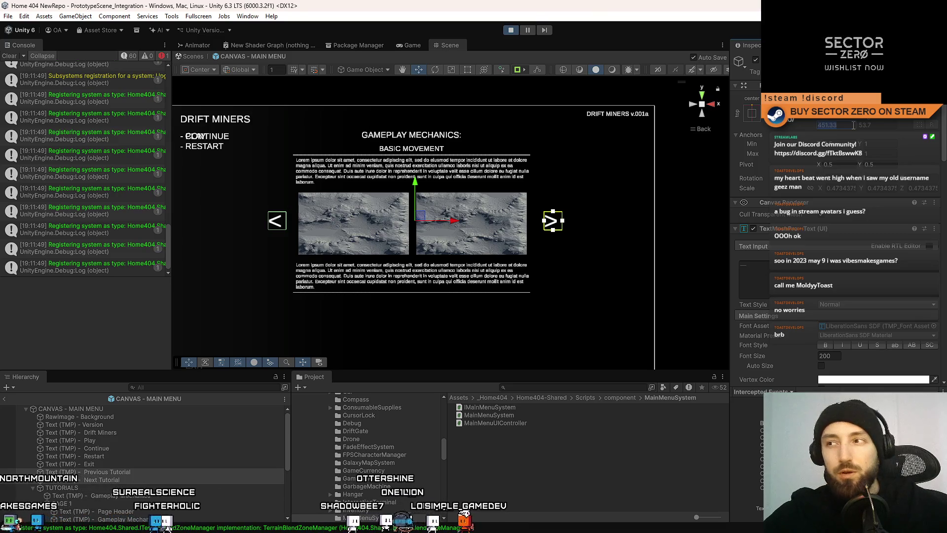
{"action": "type", "text": "500"}
{"action": "key", "text": "Return"}
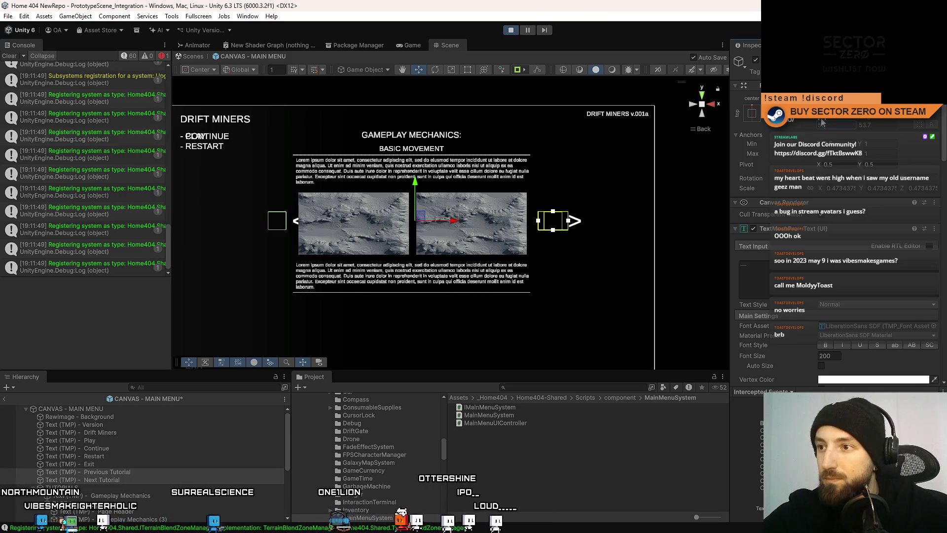
{"action": "left_click", "coordinate": [878, 124]}
{"action": "type", "text": "50"}
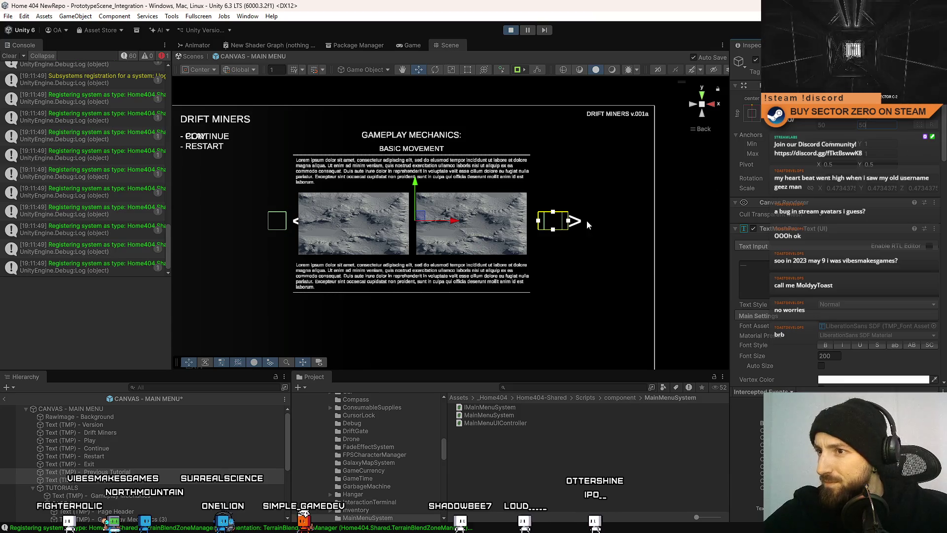
{"action": "scroll", "coordinate": [557, 226], "scroll_direction": "up", "scroll_amount": 5}
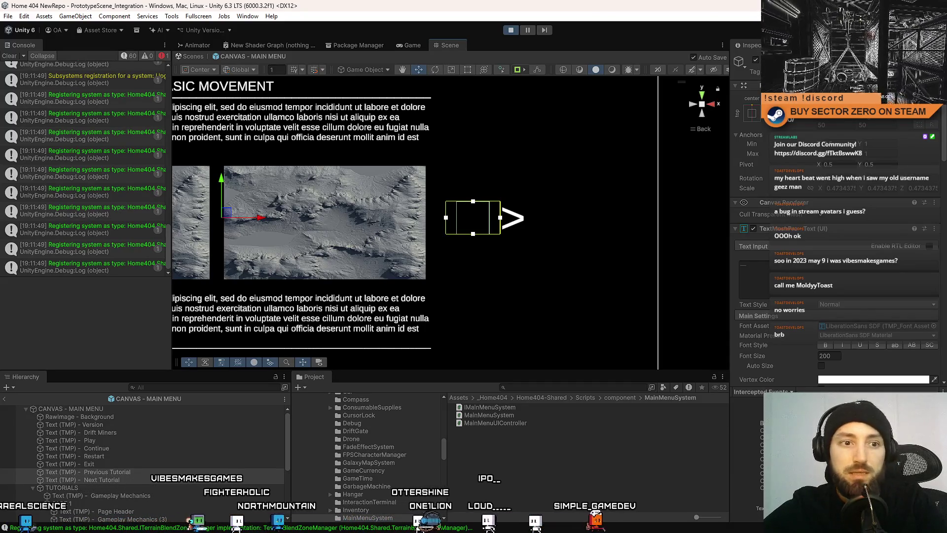
- Lock the '>' arrow's scale proportions in its Rect Transform
{"action": "right_click", "coordinate": [795, 117]}
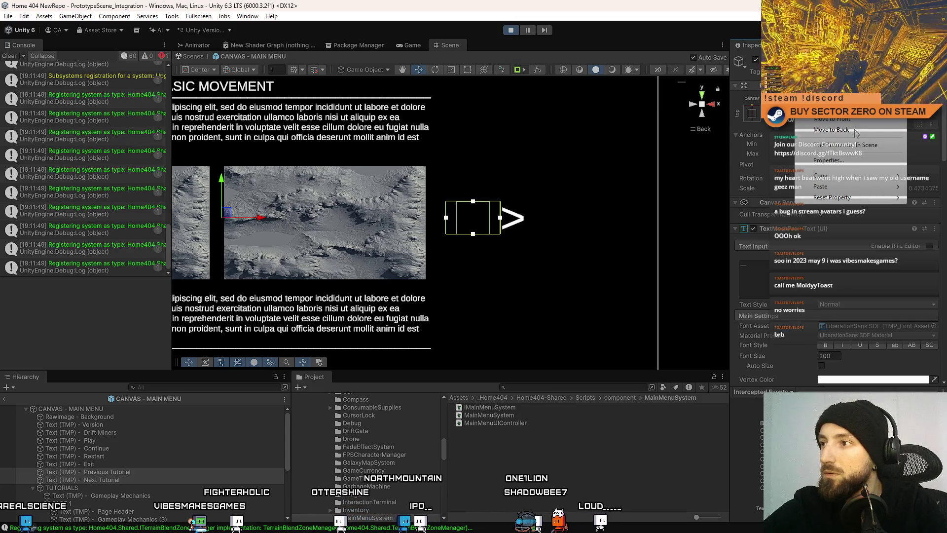
{"action": "left_click", "coordinate": [736, 176]}
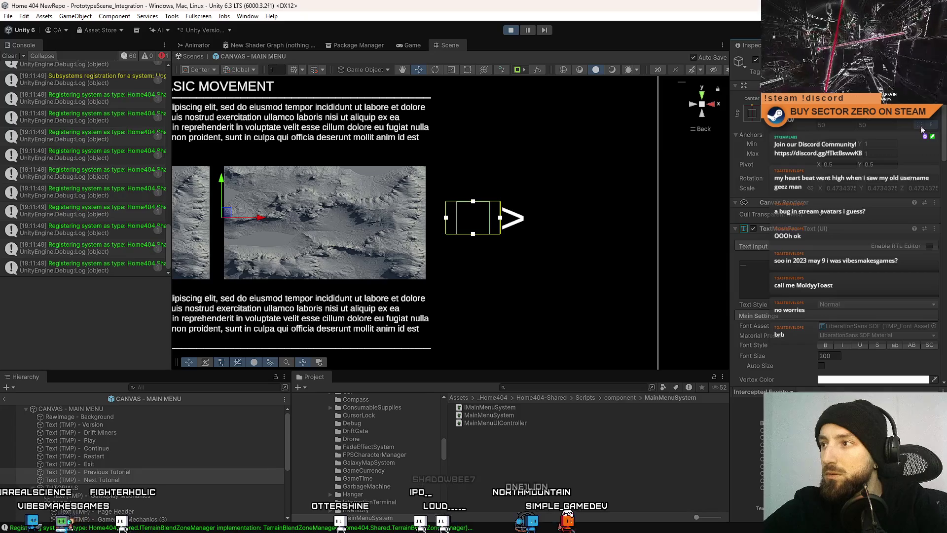
{"action": "left_click", "coordinate": [812, 189]}
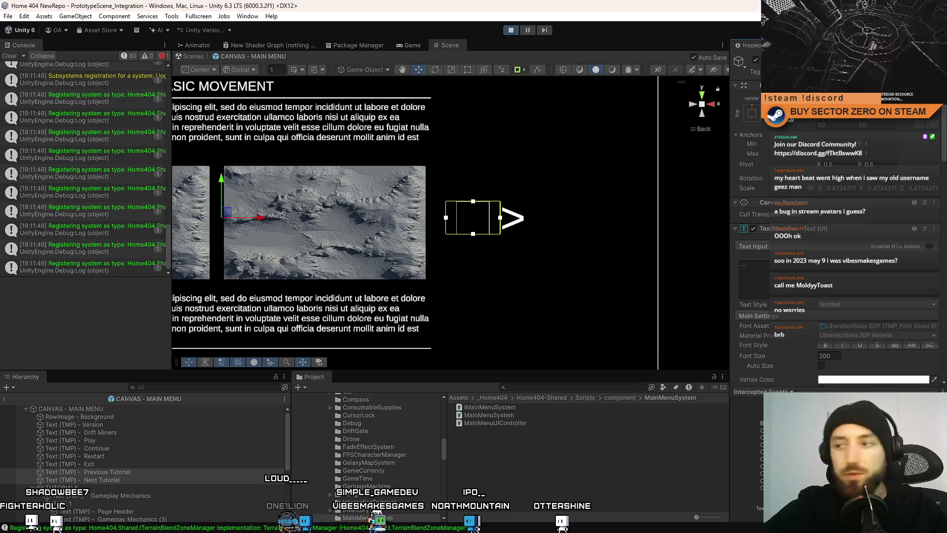
{"action": "scroll", "coordinate": [839, 247], "scroll_direction": "down", "scroll_amount": 5}
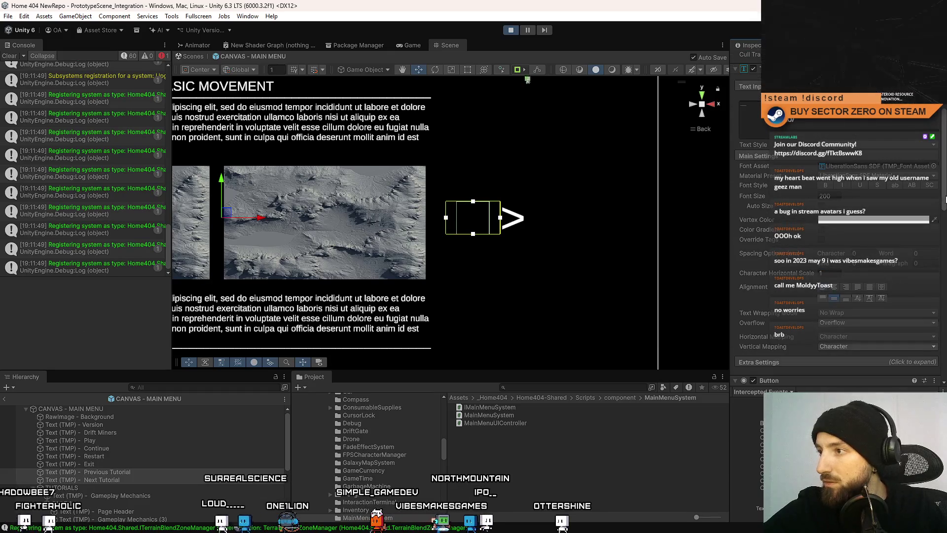
{"action": "scroll", "coordinate": [942, 222], "scroll_direction": "down", "scroll_amount": 10}
- Add a Box Collider 2D component to the '>' arrow
{"action": "left_click", "coordinate": [857, 374]}
{"action": "type", "text": "box"}
{"action": "key", "text": "Return"}
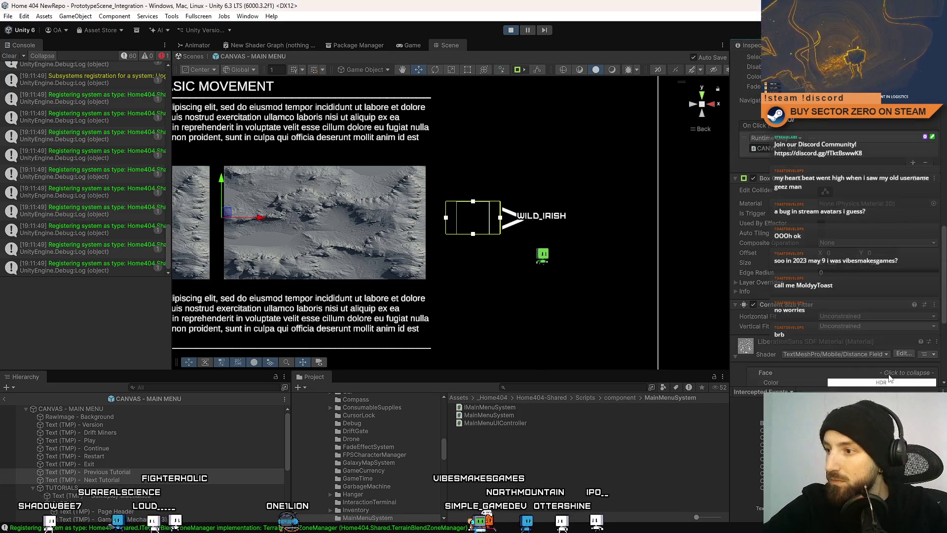
{"action": "scroll", "coordinate": [863, 348], "scroll_direction": "down", "scroll_amount": 5}
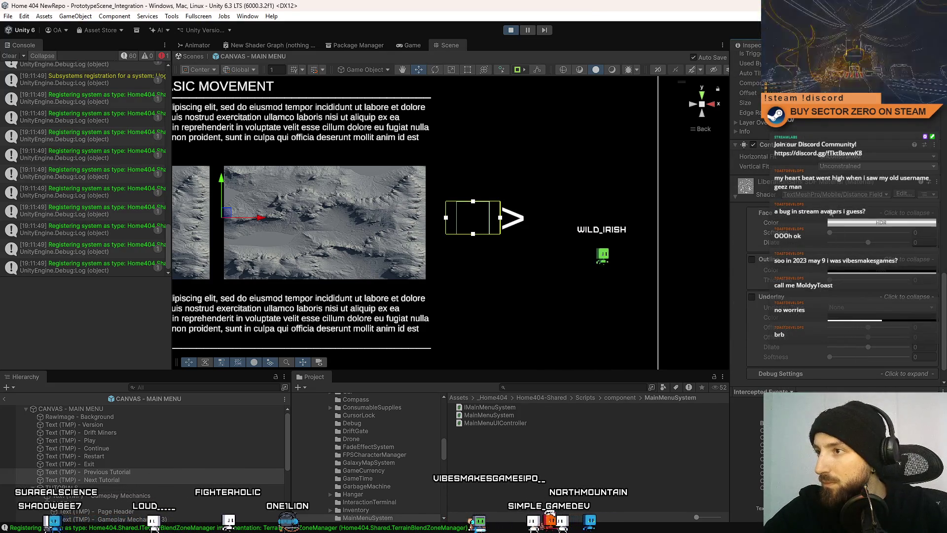
- Set the Content Size Fitter's Horizontal and Vertical Fit to Preferred Size
{"action": "left_click", "coordinate": [857, 157]}
{"action": "left_click", "coordinate": [858, 189]}
{"action": "left_click", "coordinate": [861, 167]}
{"action": "left_click", "coordinate": [858, 199]}
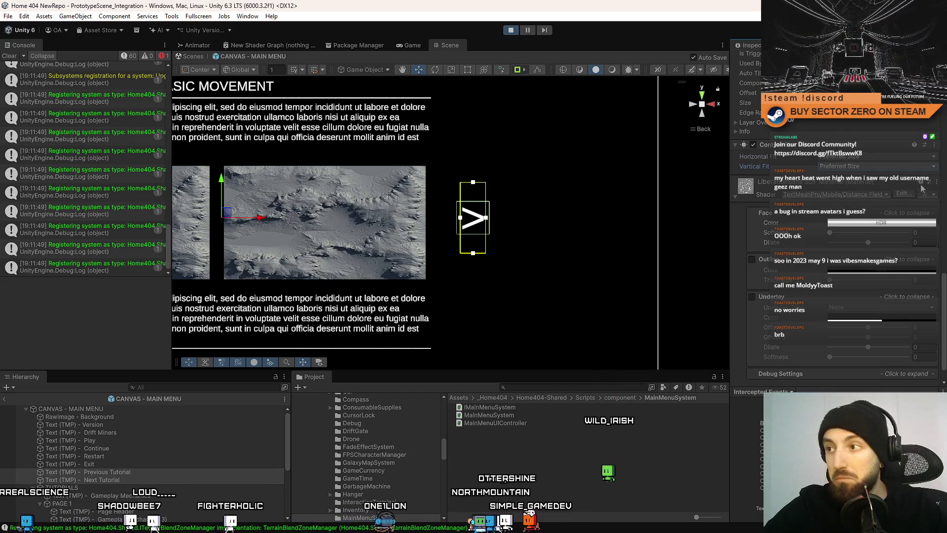
- Remove the Box Collider 2D from the arrow and check the running Game view
{"action": "left_click_drag", "start_coordinate": [942, 294], "coordinate": [937, 229]}
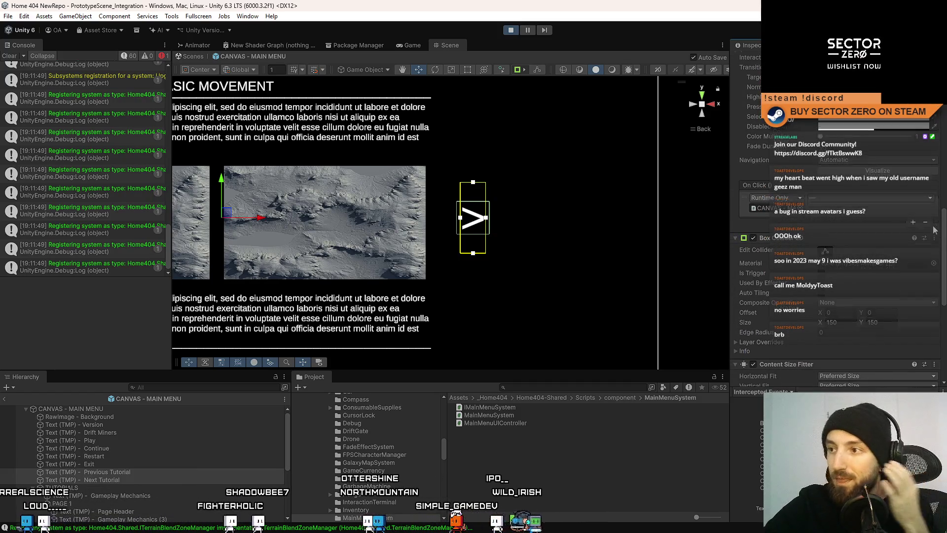
{"action": "left_click", "coordinate": [753, 234]}
{"action": "right_click", "coordinate": [786, 238]}
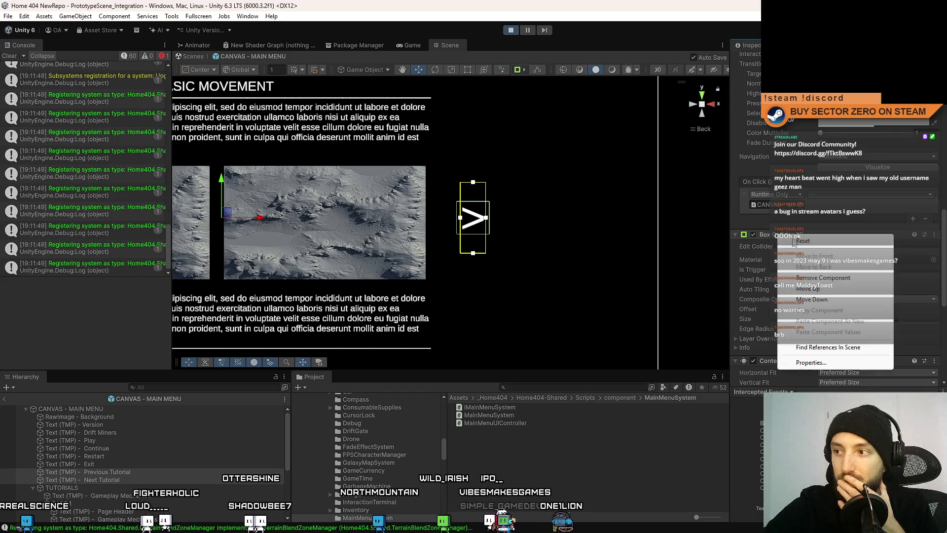
{"action": "left_click", "coordinate": [826, 278]}
{"action": "left_click", "coordinate": [414, 46]}
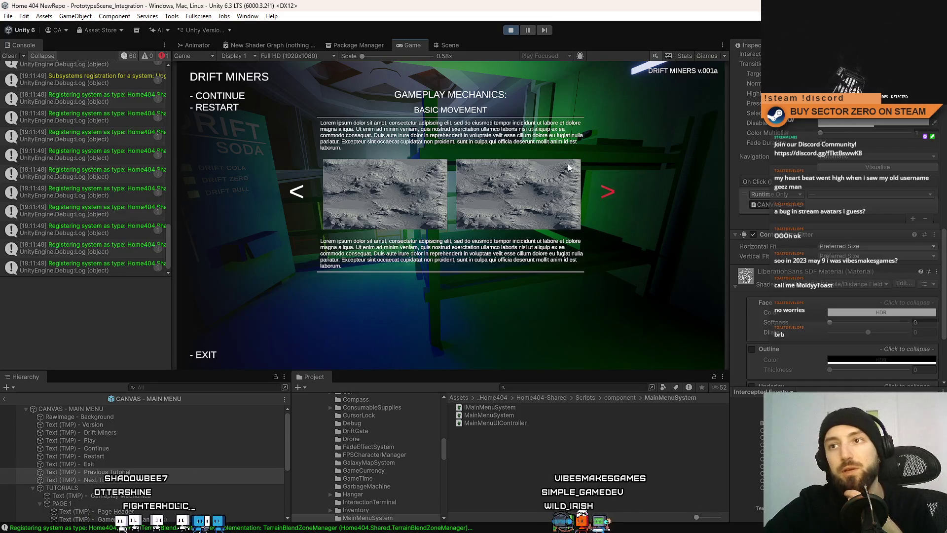
- Stop the running game and select the Text (TMP) - Exit object in the Hierarchy
{"action": "left_click", "coordinate": [448, 49]}
{"action": "left_click", "coordinate": [415, 46]}
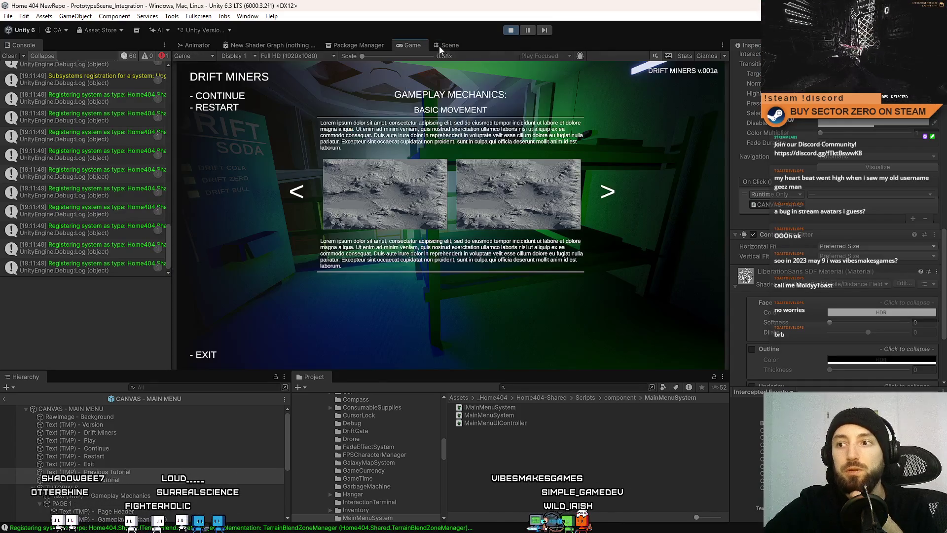
{"action": "left_click", "coordinate": [514, 30]}
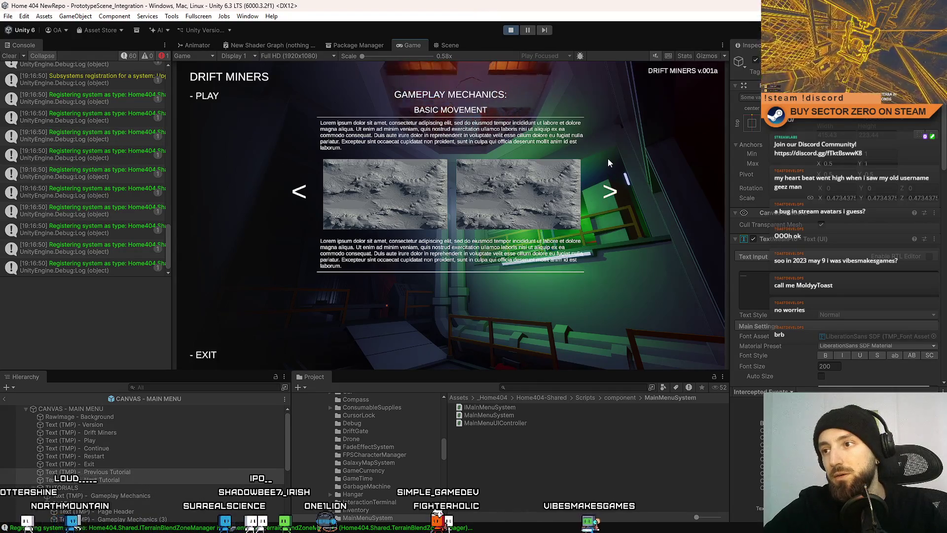
{"action": "left_click", "coordinate": [148, 464]}
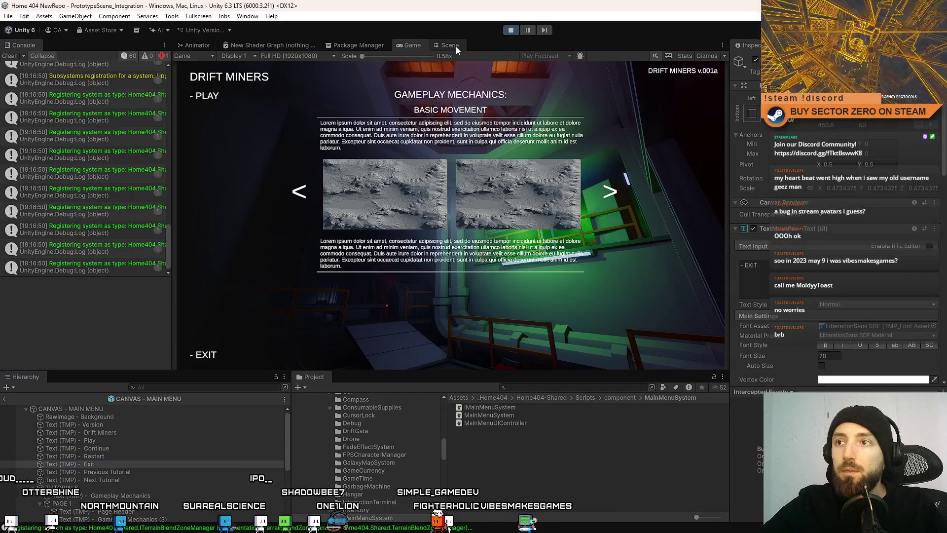
{"action": "left_click", "coordinate": [450, 45]}
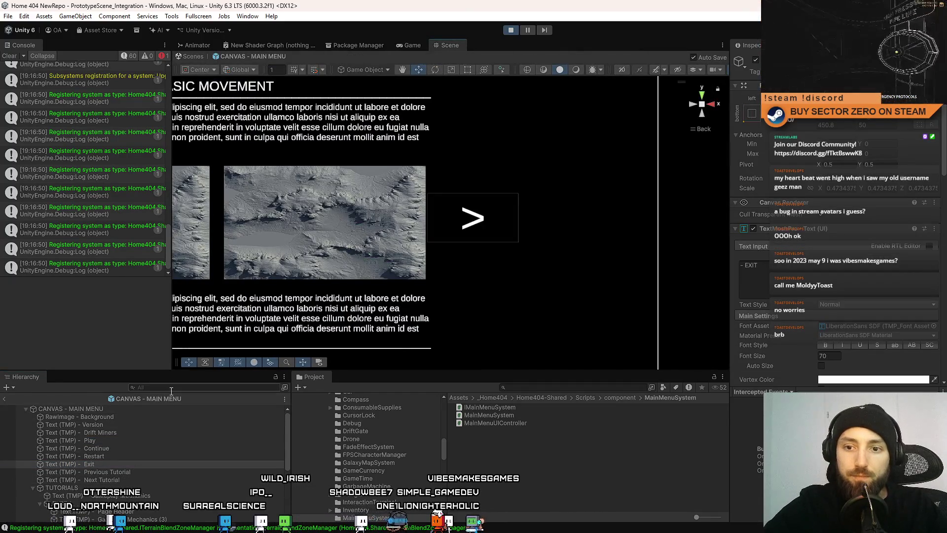
- Return from the prefab to the main scene and select the text object via a Hierarchy search for 'xt'
{"action": "left_click", "coordinate": [192, 56]}
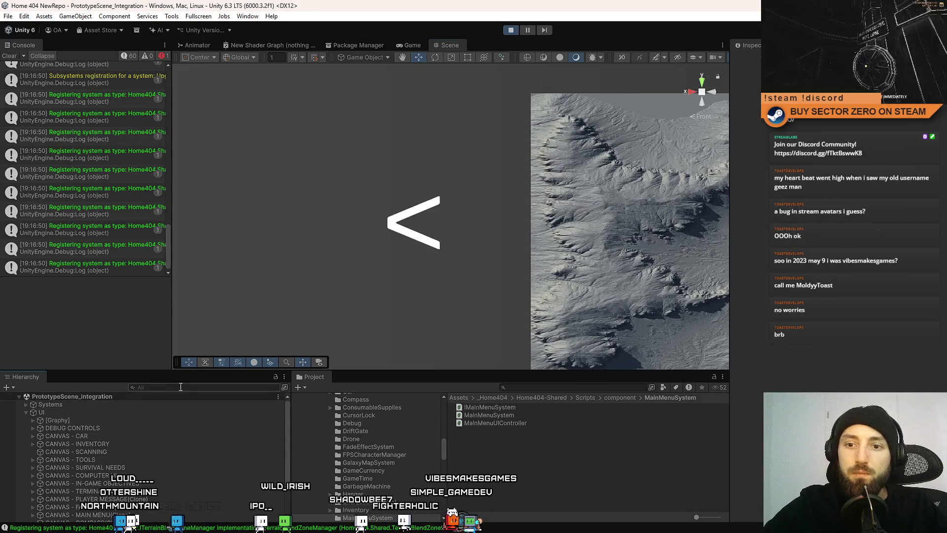
{"action": "type", "text": "next"}
{"action": "left_click", "coordinate": [128, 404]}
{"action": "key", "text": "Escape"}
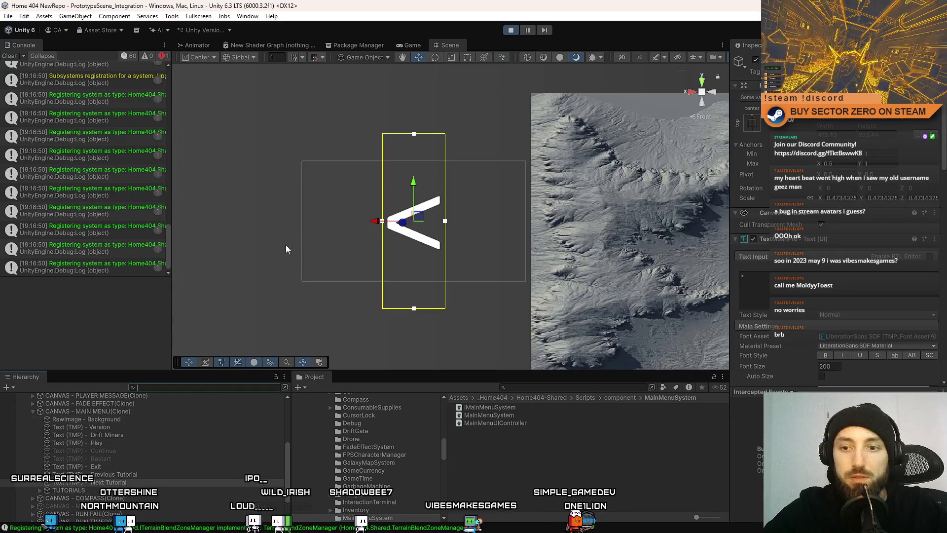
- Test the tutorial arrows in the Game view: '>' to How to Mine, '<' back to Basic Movement
{"action": "left_click", "coordinate": [413, 45]}
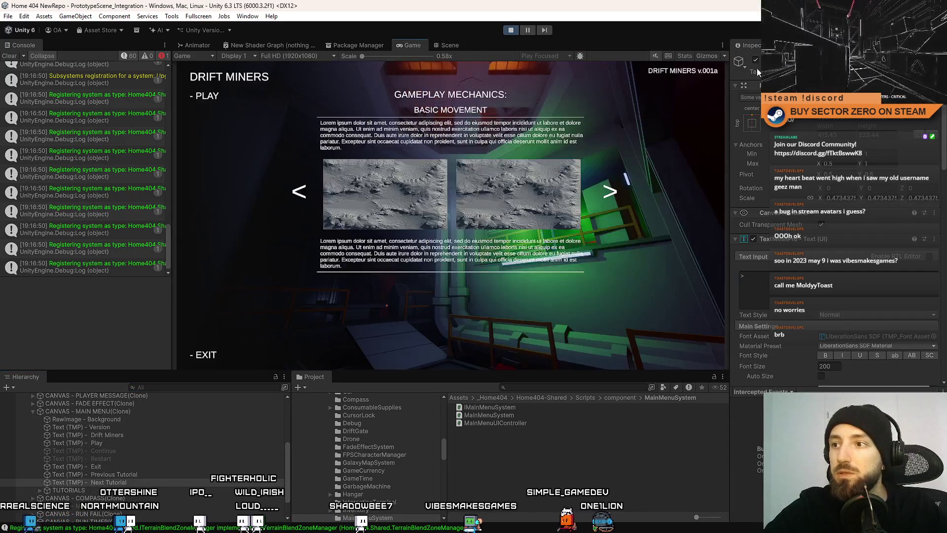
{"action": "left_click", "coordinate": [628, 195]}
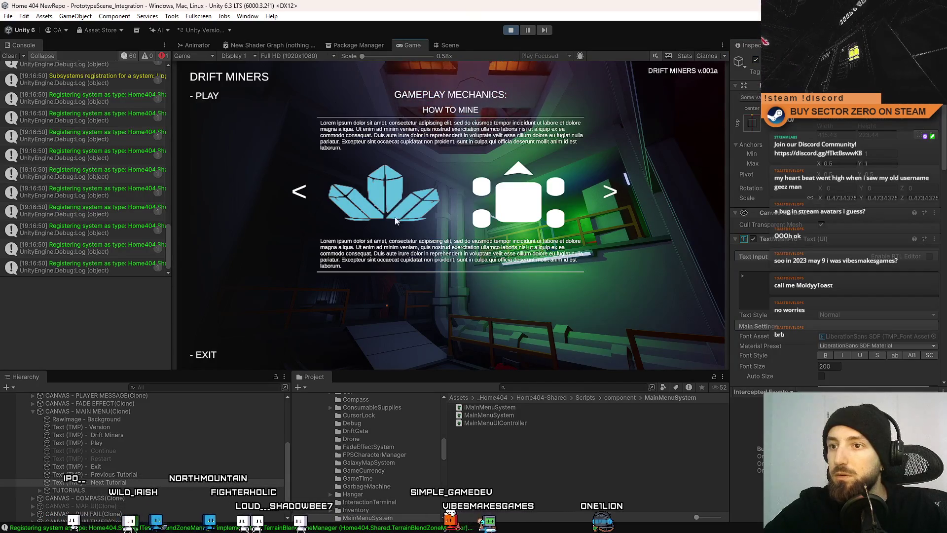
{"action": "left_click", "coordinate": [299, 191]}
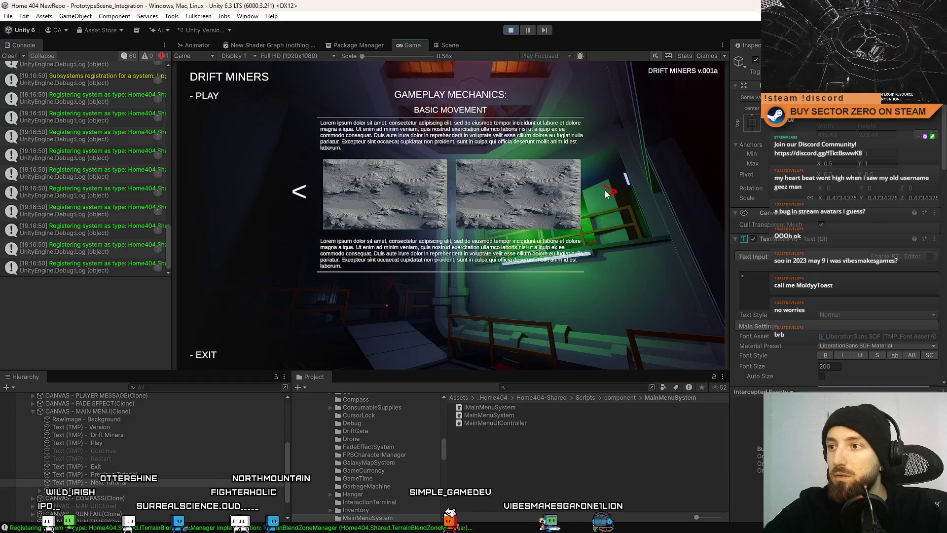
{"action": "scroll", "coordinate": [826, 213], "scroll_direction": "down", "scroll_amount": 10}
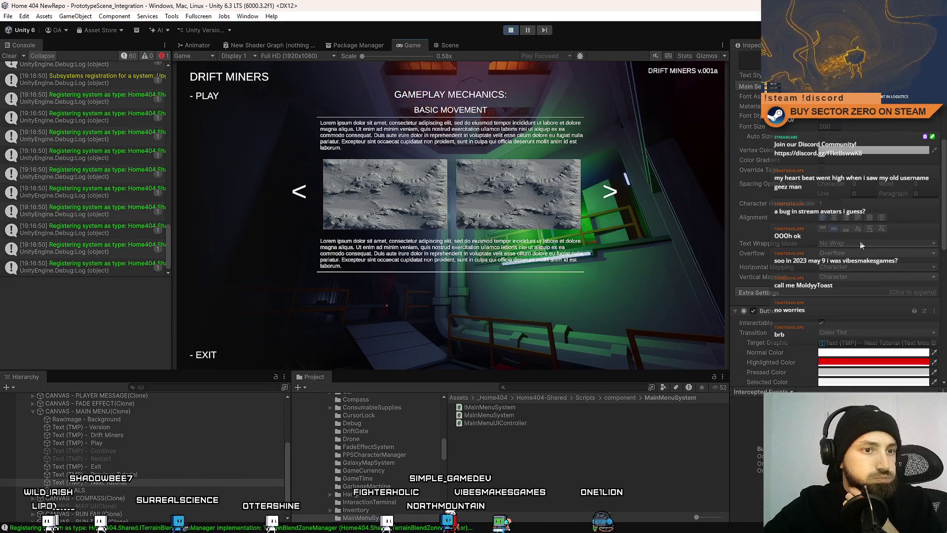
- Set the arrow label's Text Wrapping Mode to Normal, keeping Overflow mode
{"action": "left_click", "coordinate": [860, 245]}
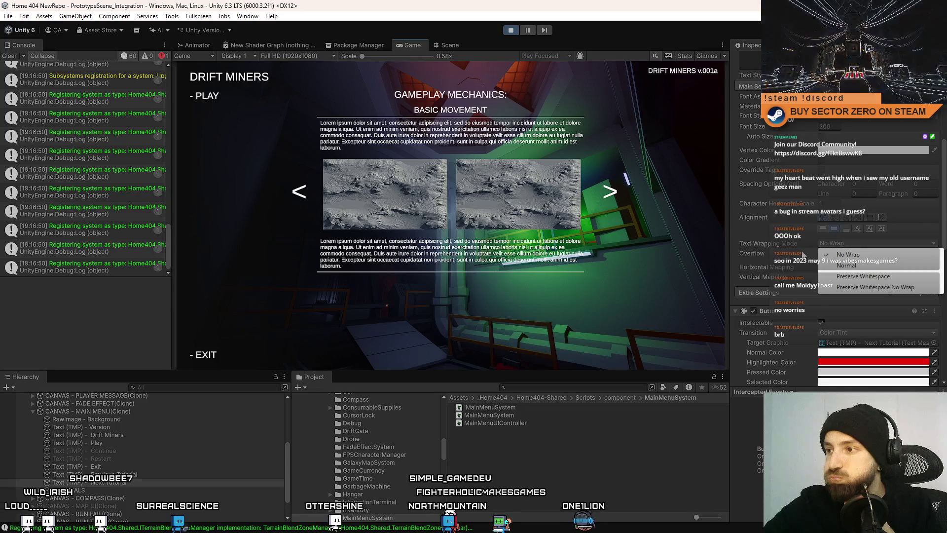
{"action": "left_click", "coordinate": [858, 254]}
{"action": "left_click", "coordinate": [854, 253]}
{"action": "left_click", "coordinate": [853, 267]}
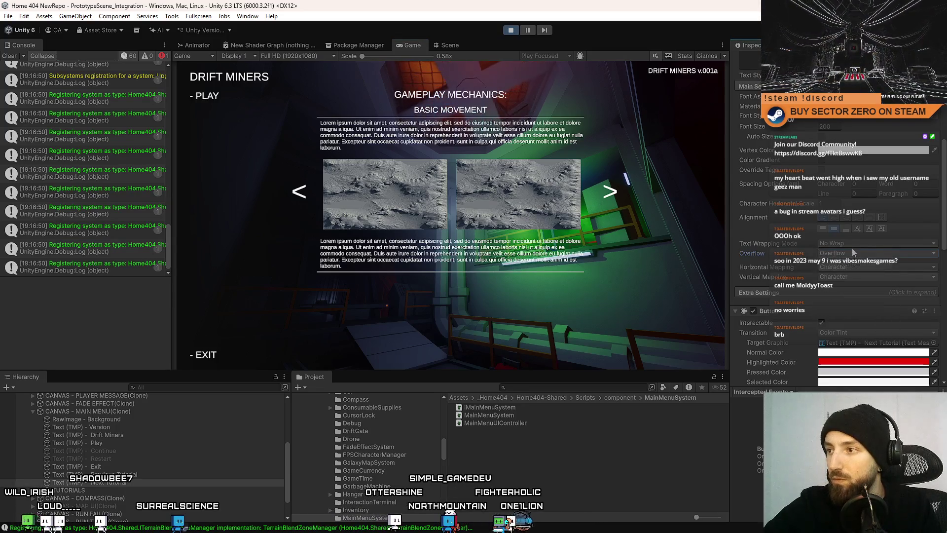
{"action": "left_click", "coordinate": [853, 244]}
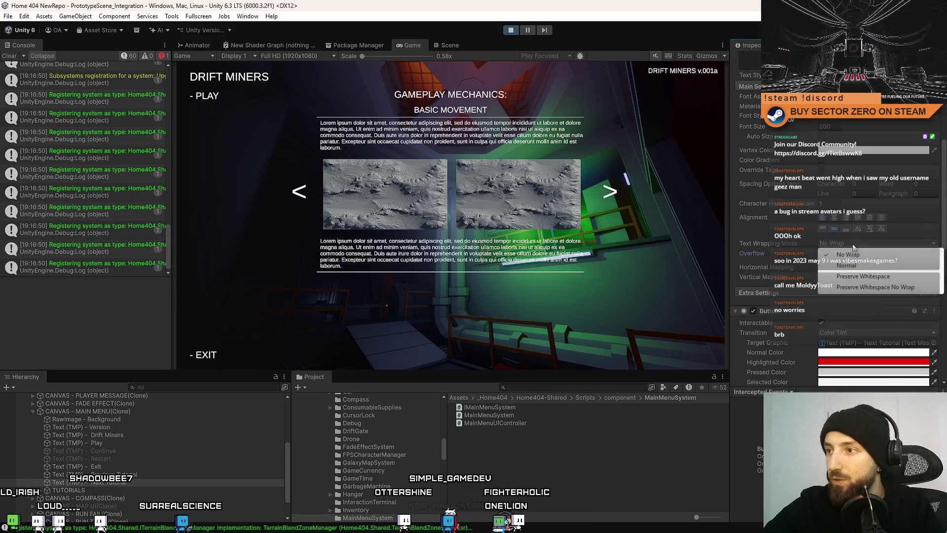
{"action": "left_click", "coordinate": [868, 265]}
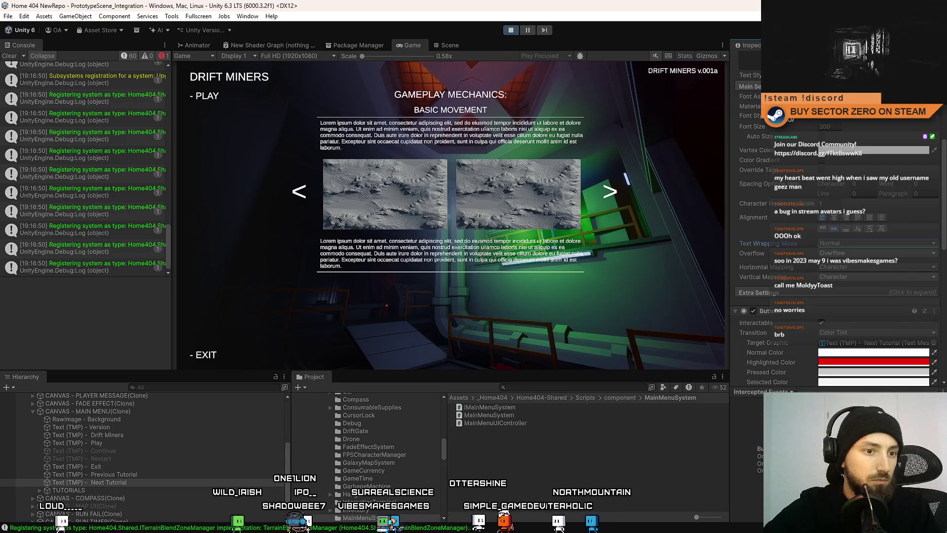
- Test paging between Basic Movement and How to Mine in the Game view, then return to Scene
{"action": "scroll", "coordinate": [854, 275], "scroll_direction": "down", "scroll_amount": 5}
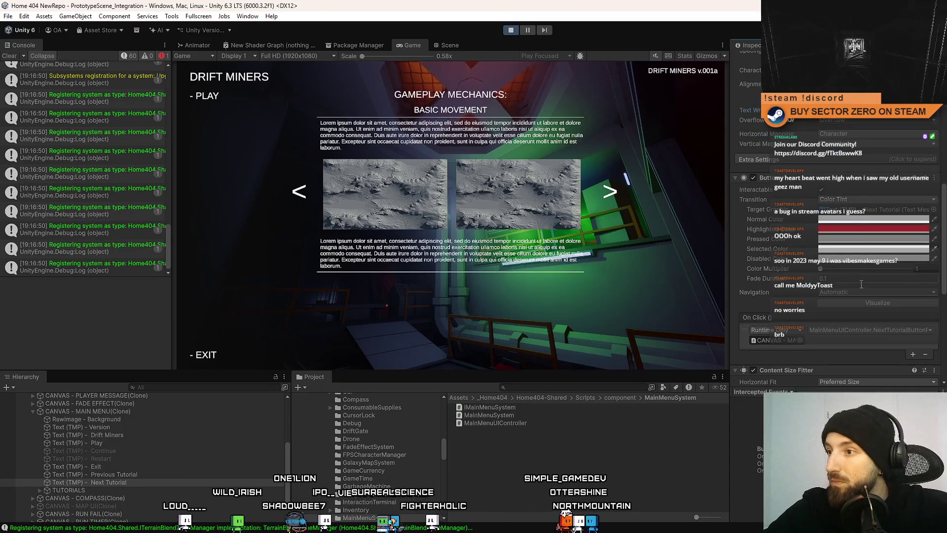
{"action": "scroll", "coordinate": [885, 284], "scroll_direction": "down", "scroll_amount": 4}
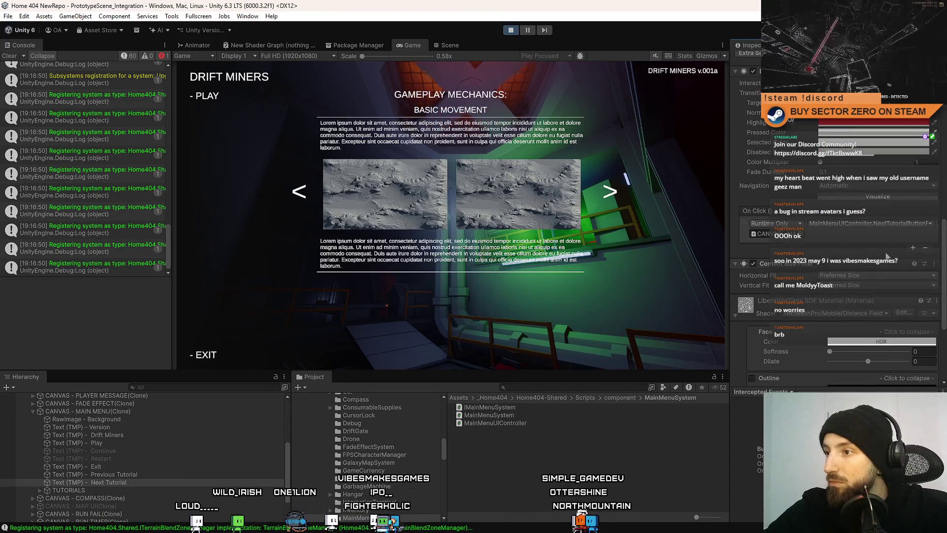
{"action": "scroll", "coordinate": [888, 252], "scroll_direction": "down", "scroll_amount": 2}
{"action": "left_click", "coordinate": [607, 191]}
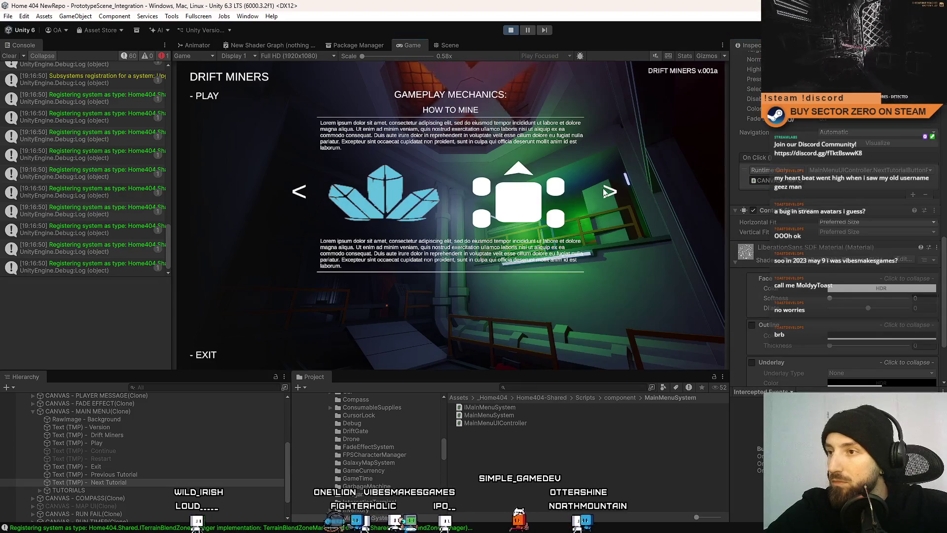
{"action": "left_click", "coordinate": [601, 195]}
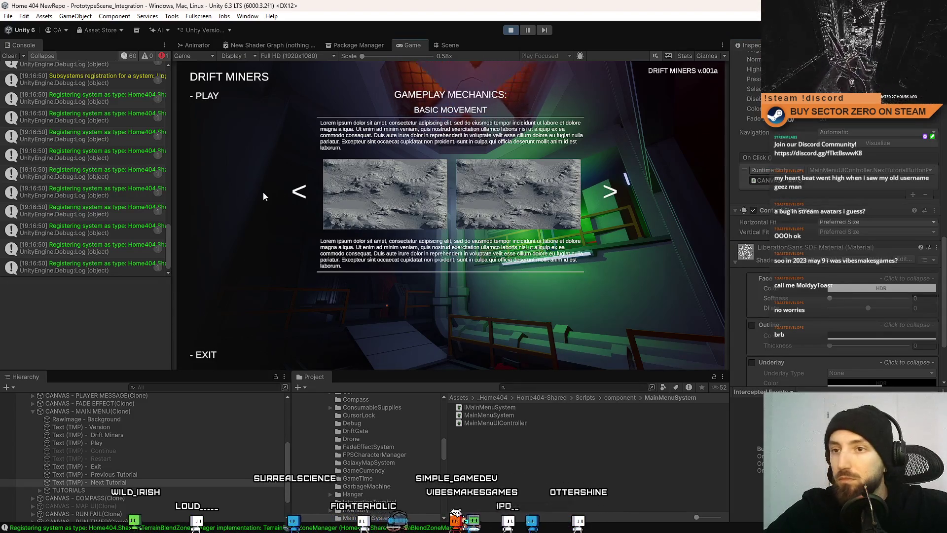
{"action": "left_click", "coordinate": [299, 192]}
{"action": "left_click", "coordinate": [461, 46]}
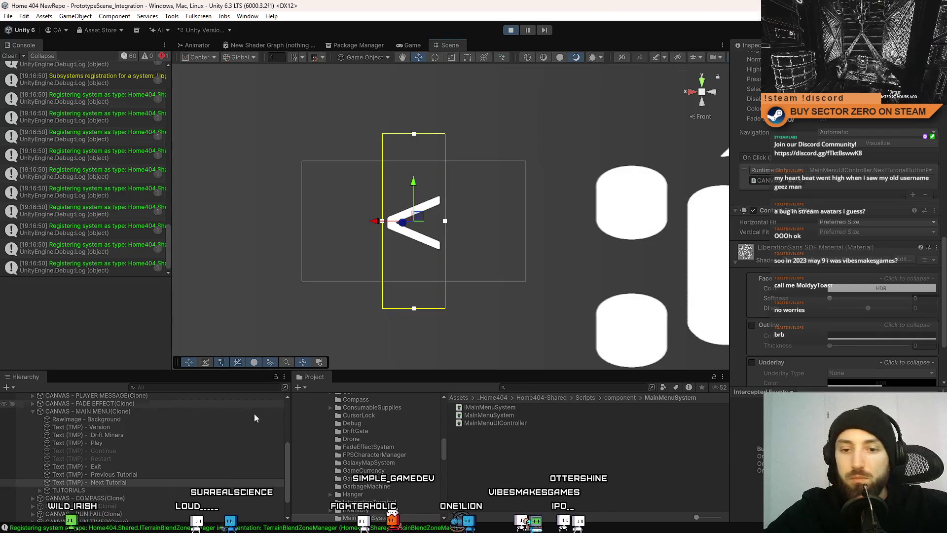
{"action": "left_click", "coordinate": [162, 483]}
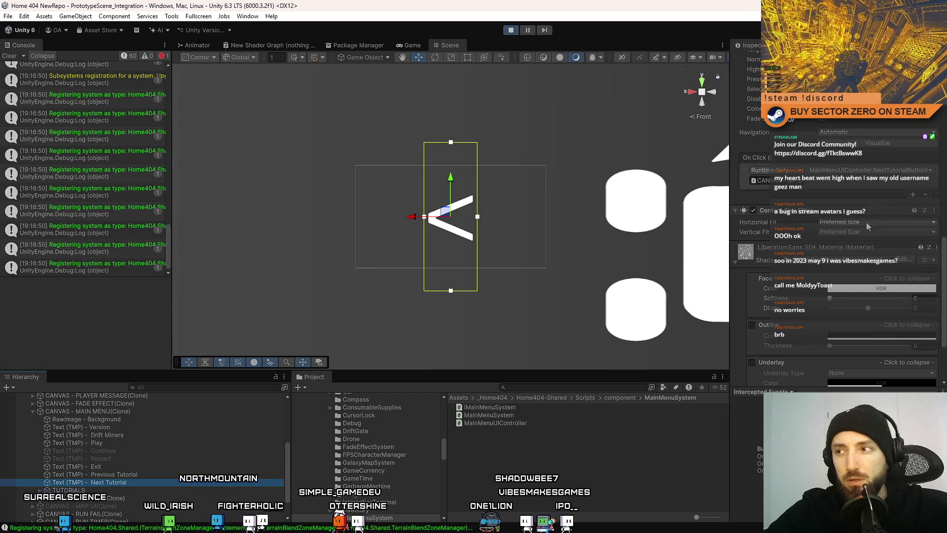
{"action": "scroll", "coordinate": [819, 126], "scroll_direction": "up", "scroll_amount": 15}
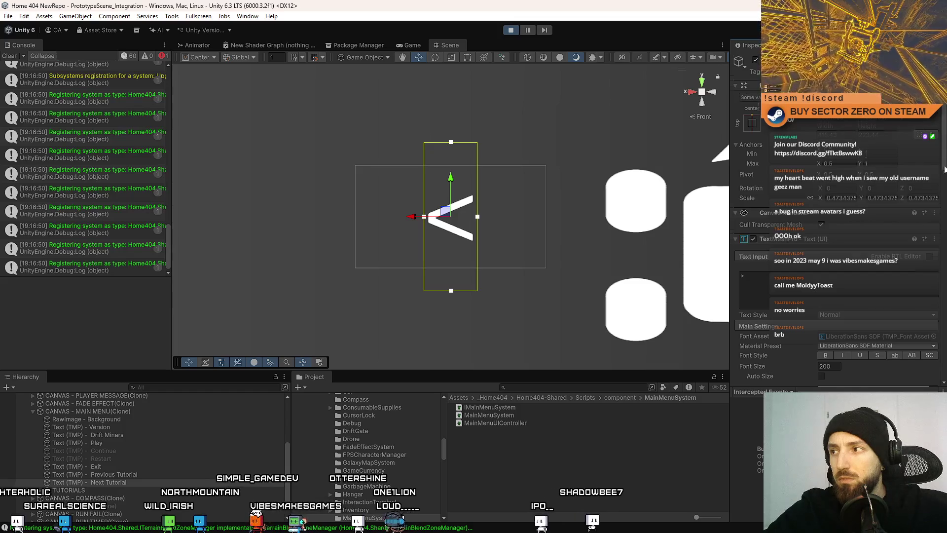
{"action": "scroll", "coordinate": [827, 137], "scroll_direction": "down", "scroll_amount": 15}
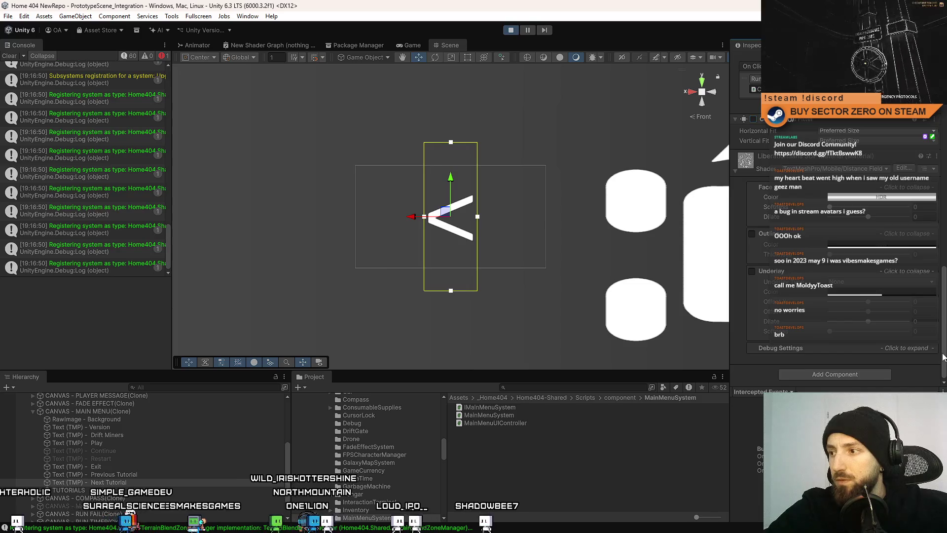
{"action": "scroll", "coordinate": [753, 119], "scroll_direction": "up", "scroll_amount": 15}
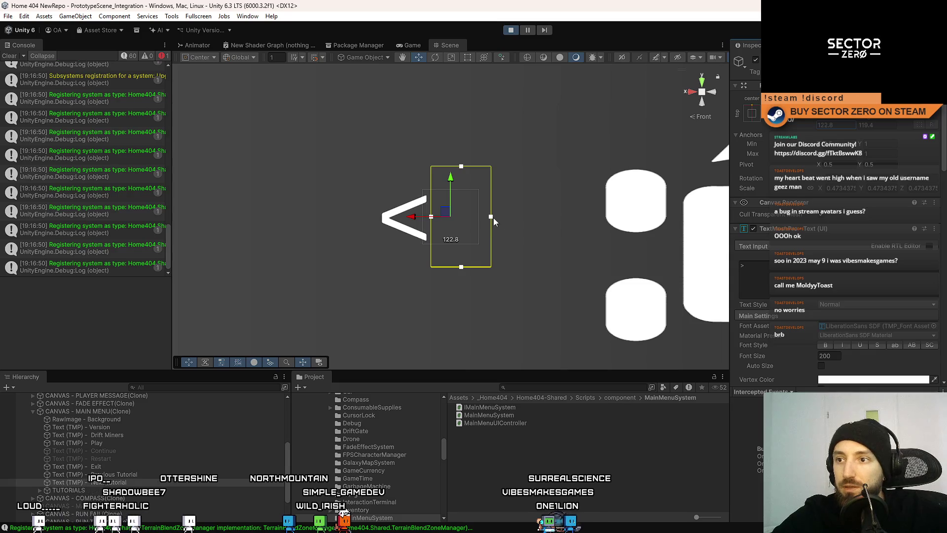
- Trim the '>' arrow's text rect with the Rect Tool so it hugs the glyph
{"action": "left_click_drag", "start_coordinate": [430, 217], "coordinate": [476, 219]}
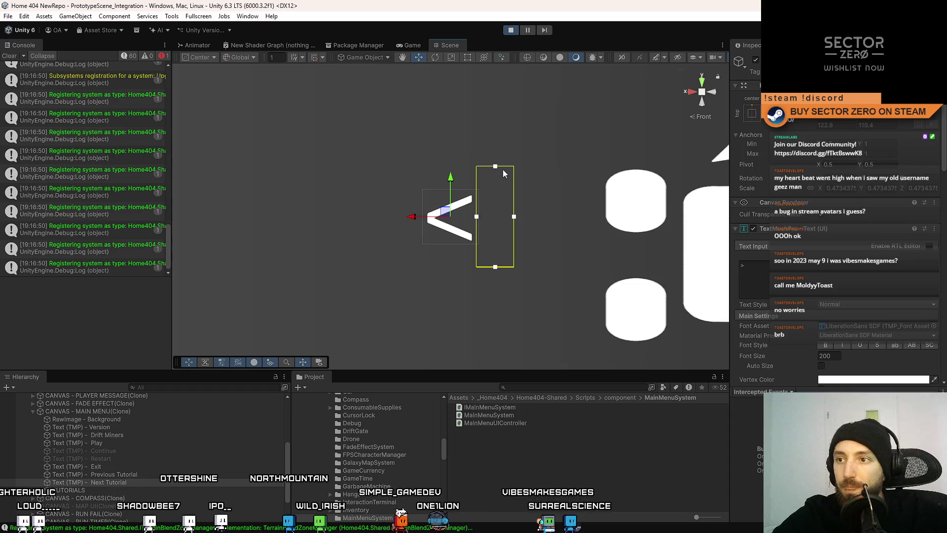
{"action": "left_click_drag", "start_coordinate": [497, 169], "coordinate": [498, 164]}
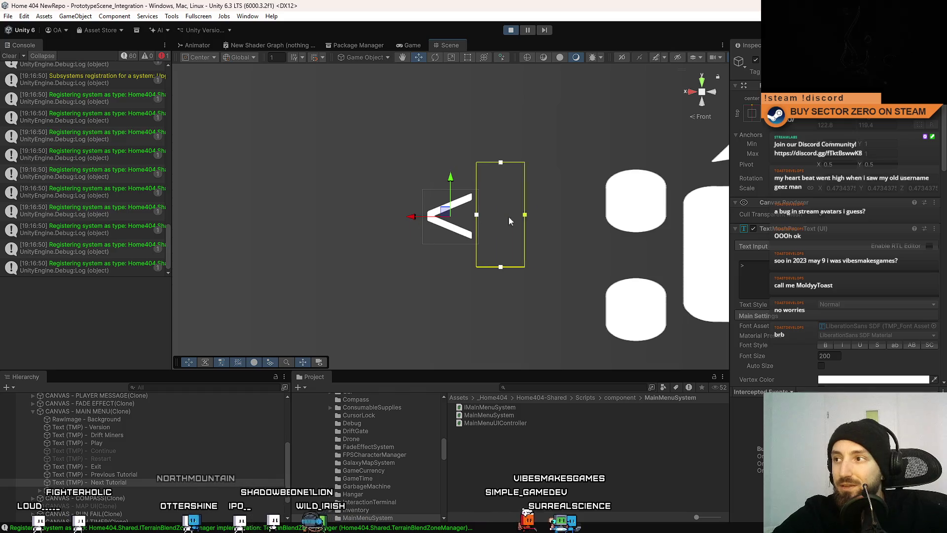
{"action": "mouse_move", "coordinate": [532, 215]}
{"action": "left_mouse_down"}
{"action": "mouse_move", "coordinate": [406, 213]}
{"action": "mouse_move", "coordinate": [422, 218]}
{"action": "left_mouse_up"}
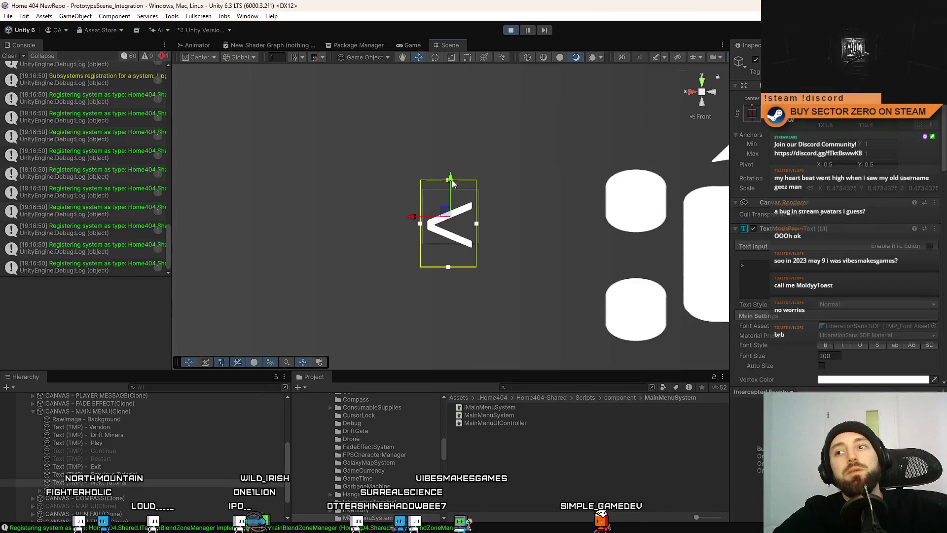
{"action": "left_click_drag", "start_coordinate": [458, 213], "coordinate": [461, 214]}
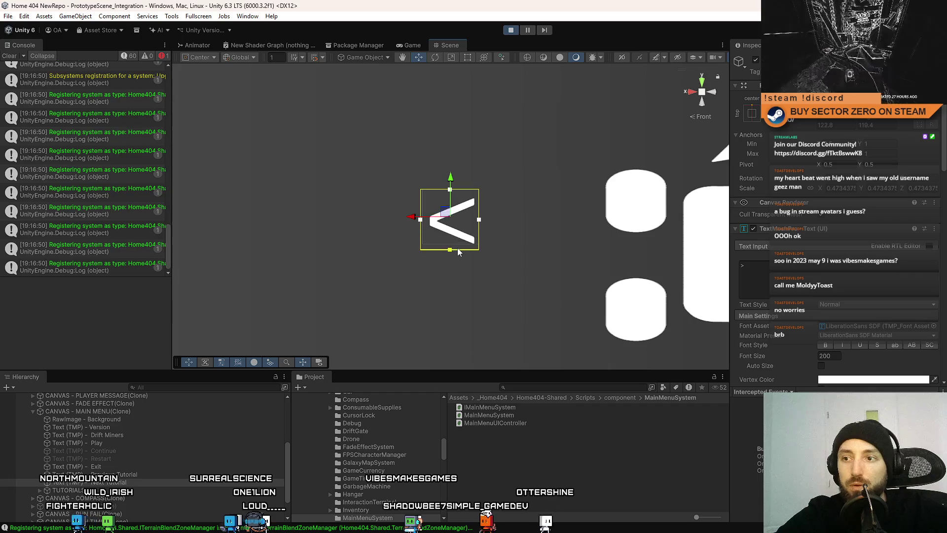
{"action": "left_click_drag", "start_coordinate": [457, 250], "coordinate": [459, 243]}
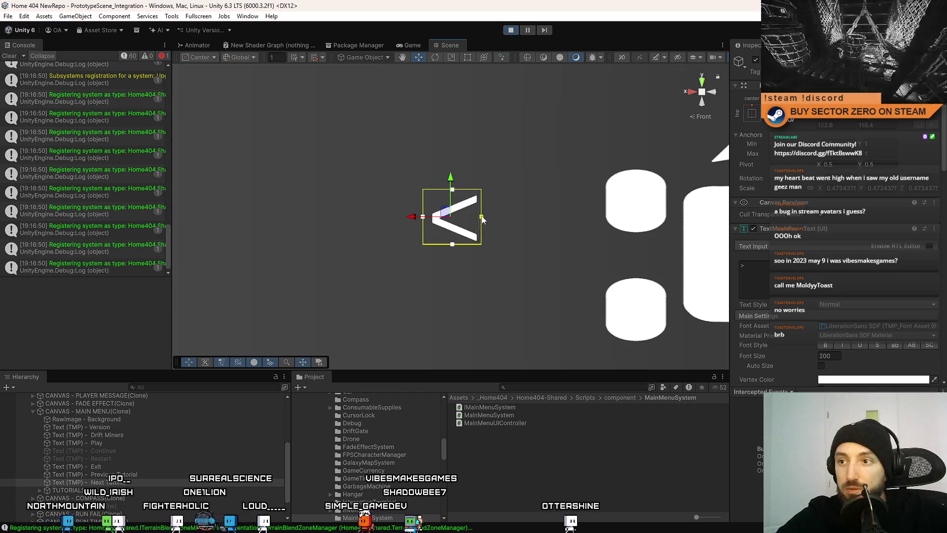
- Check the Game view, reselect Next Tutorial, and stop Play mode
{"action": "left_click", "coordinate": [407, 46]}
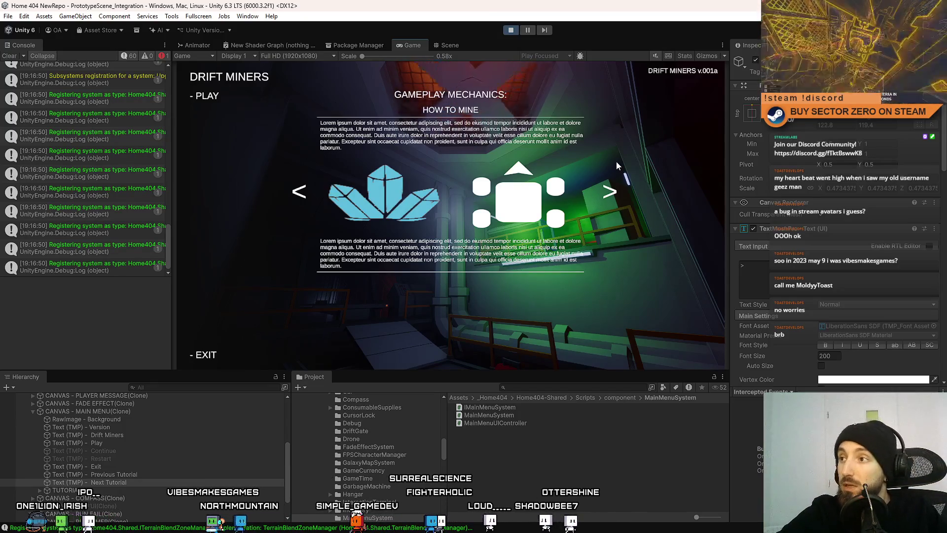
{"action": "left_click", "coordinate": [439, 46]}
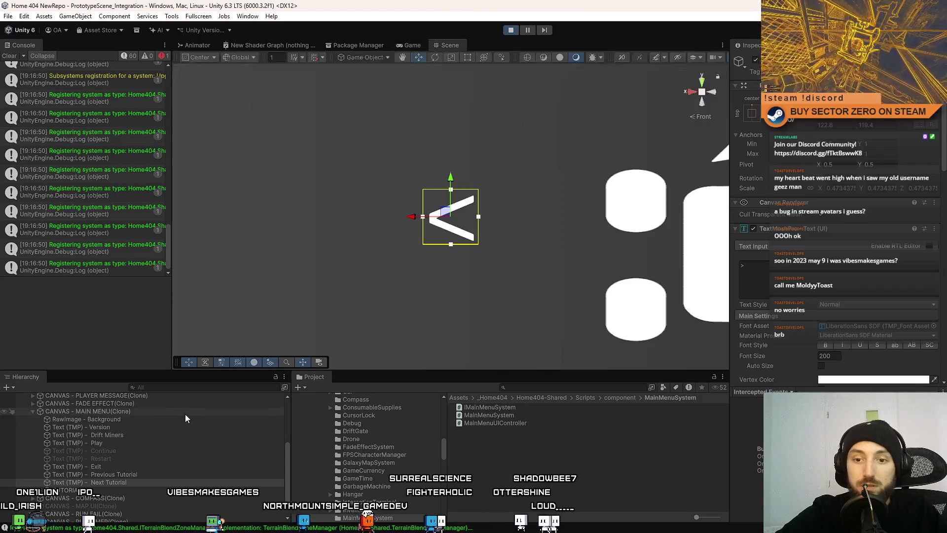
{"action": "left_click", "coordinate": [143, 480]}
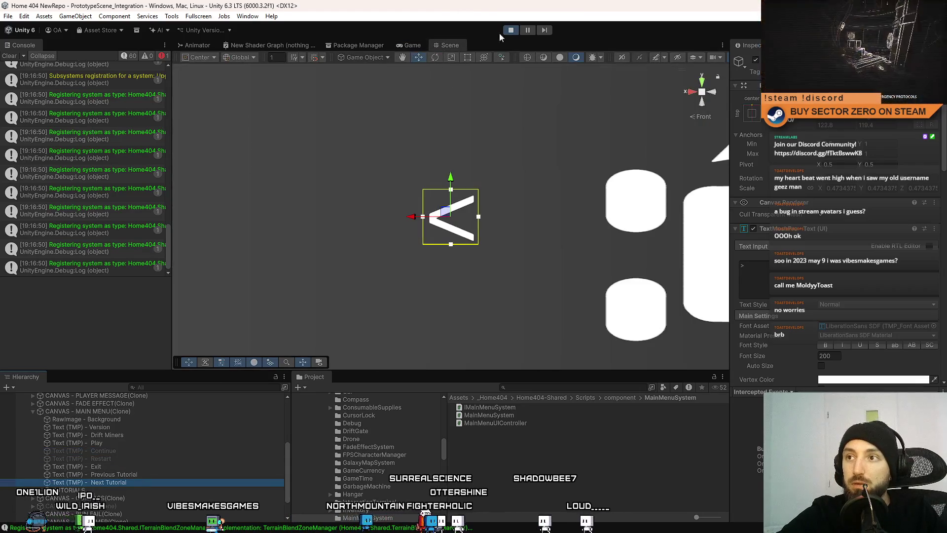
{"action": "left_click", "coordinate": [514, 31]}
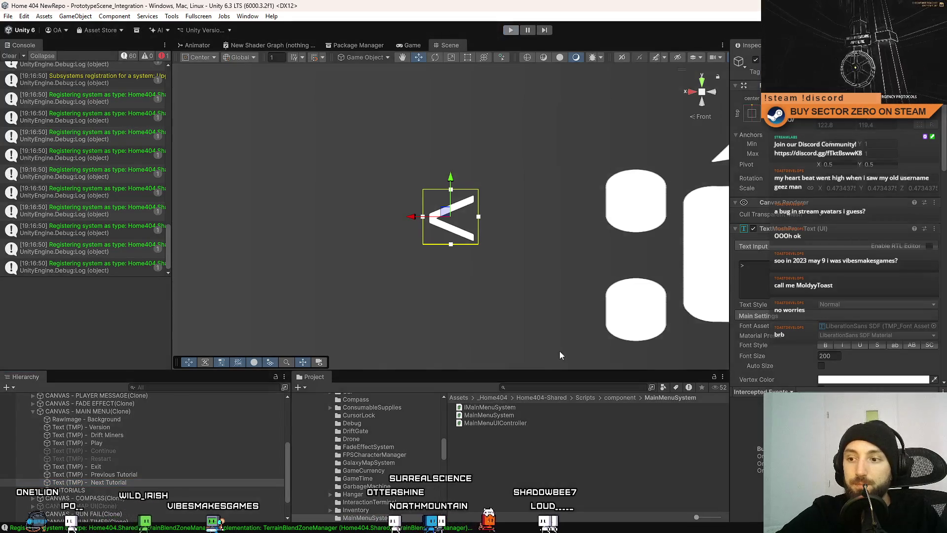
- Open the CANVAS - MAIN MENU prefab and delete the old Previous Tutorial object
{"action": "left_click", "coordinate": [526, 387]}
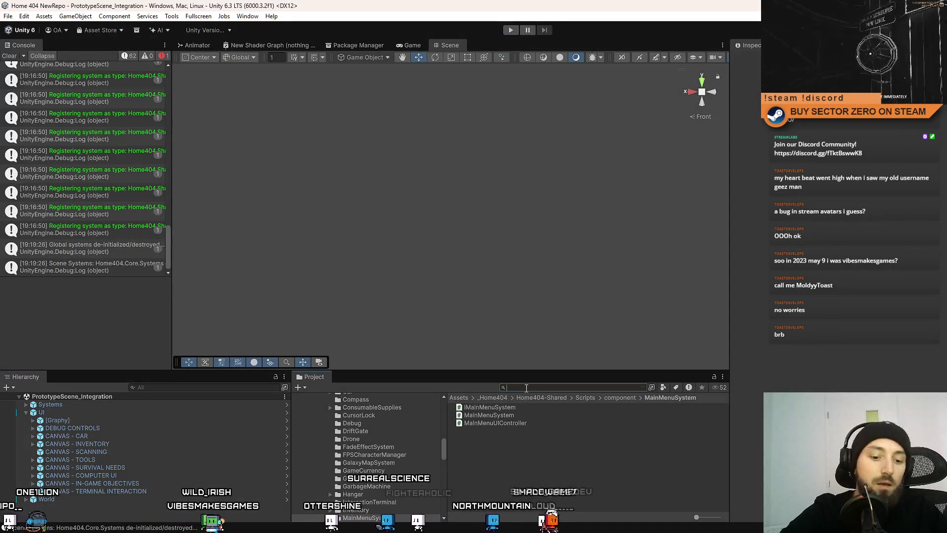
{"action": "type", "text": "main menu canvas"}
{"action": "left_click", "coordinate": [525, 407]}
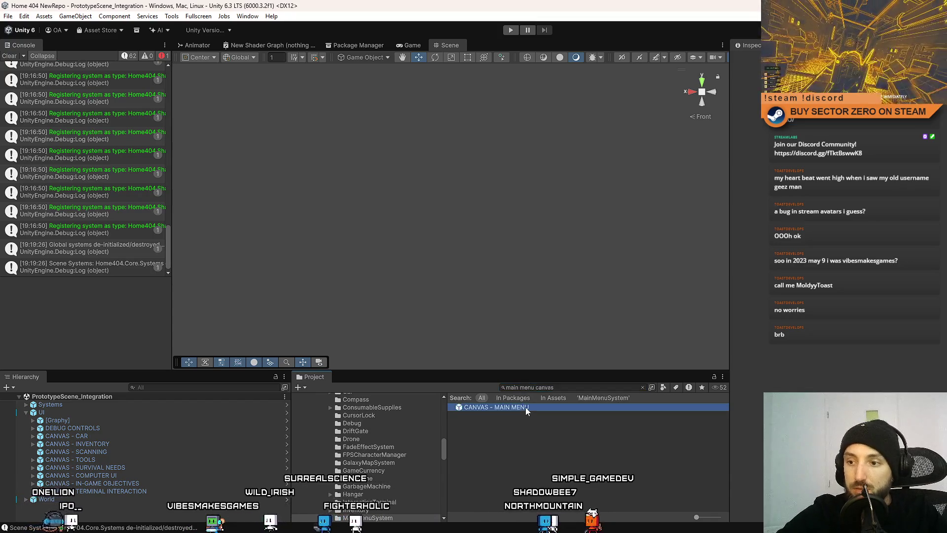
{"action": "double_click", "coordinate": [496, 406]}
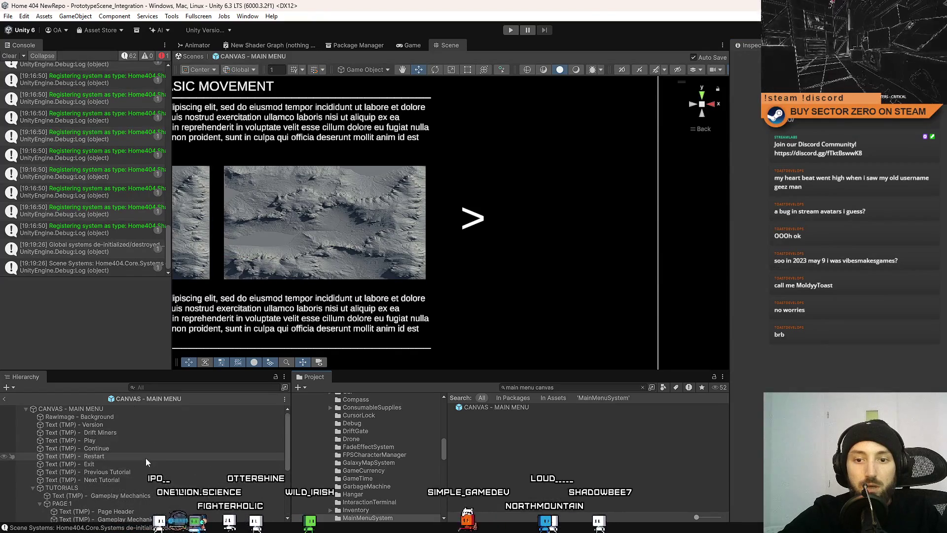
{"action": "left_click", "coordinate": [125, 479]}
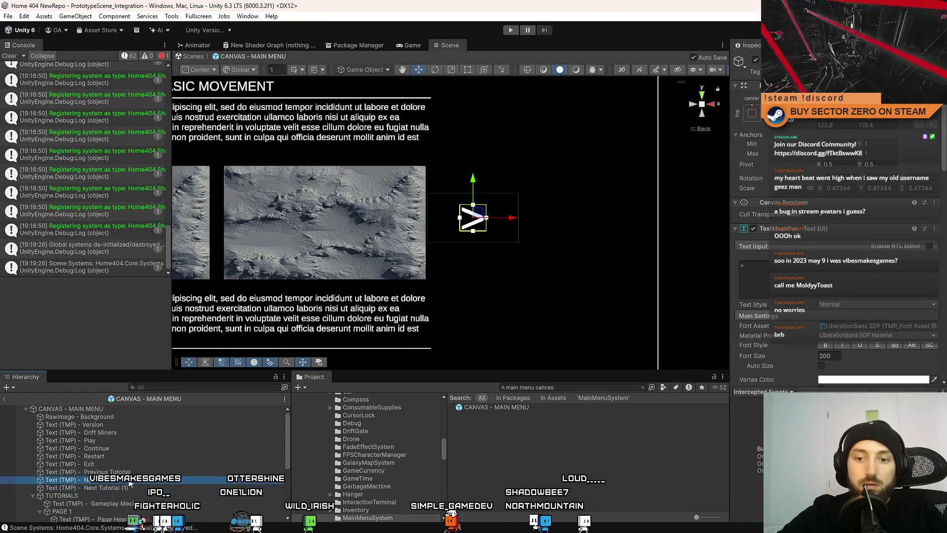
{"action": "left_click", "coordinate": [129, 472]}
{"action": "key", "text": "Delete"}
- Duplicate Next Tutorial, rename the copy Previous Tutorial, and change its text to '<'
{"action": "left_click", "coordinate": [148, 471]}
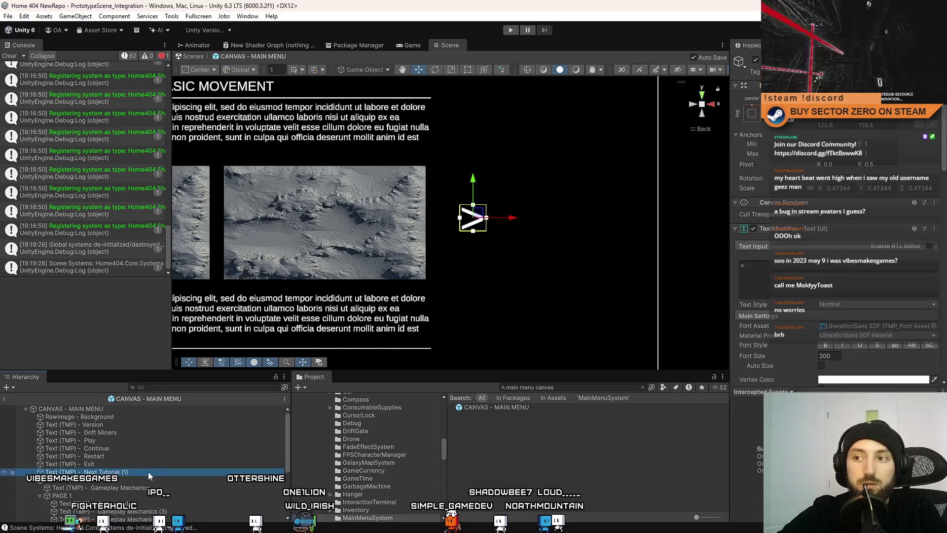
{"action": "left_click", "coordinate": [145, 472]}
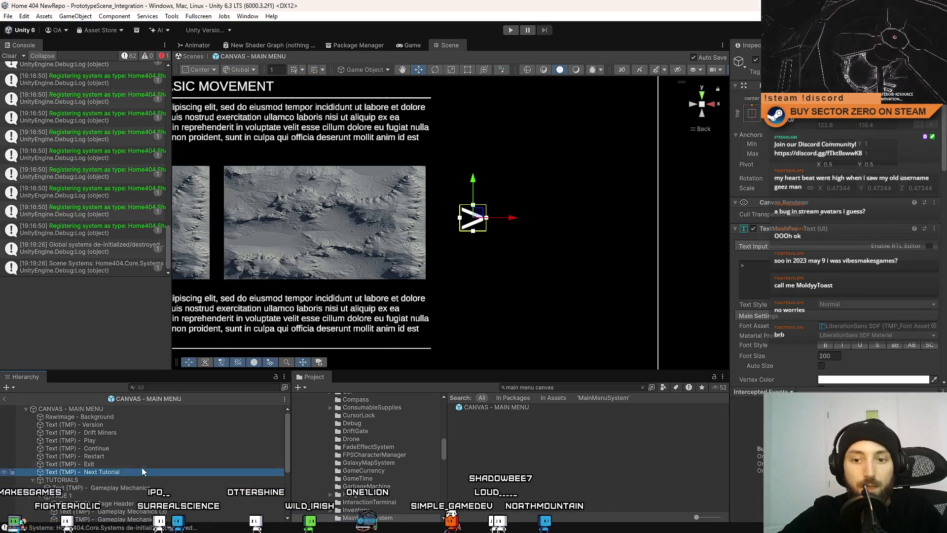
{"action": "key", "text": "ctrl+d"}
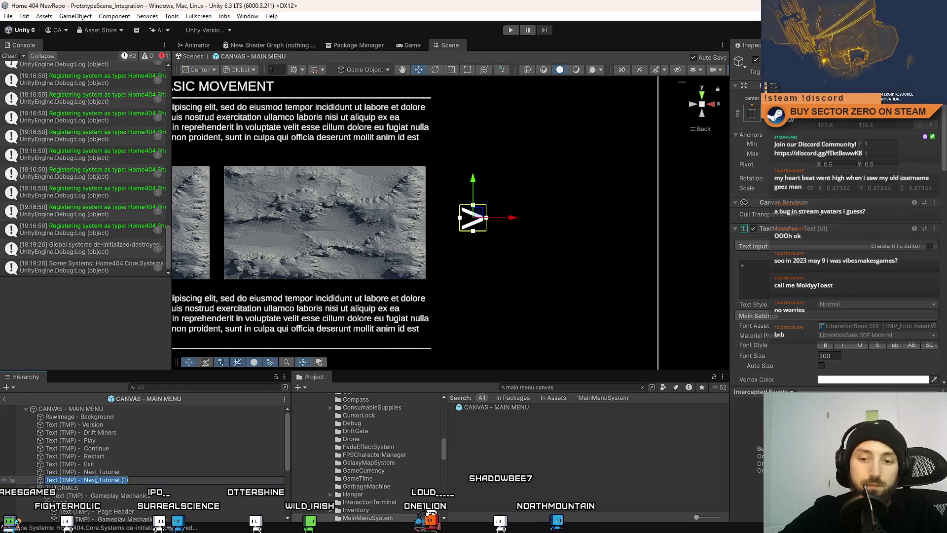
{"action": "double_click", "coordinate": [86, 479]}
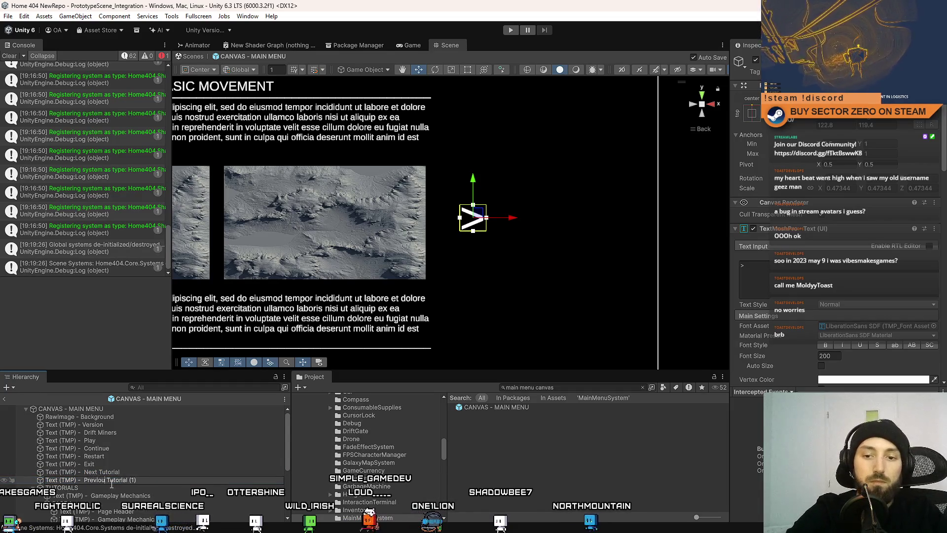
{"action": "type", "text": "s"}
{"action": "key", "text": "BackSpace"}
{"action": "key", "text": "BackSpace"}
{"action": "key", "text": "BackSpace"}
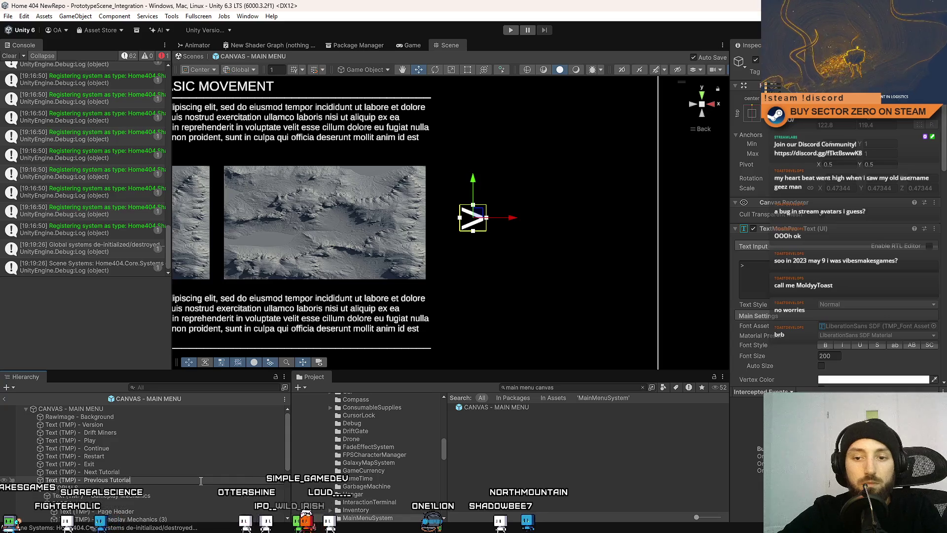
{"action": "left_click", "coordinate": [775, 268]}
{"action": "type", "text": "<"}
{"action": "scroll", "coordinate": [424, 241], "scroll_direction": "down", "scroll_amount": 3}
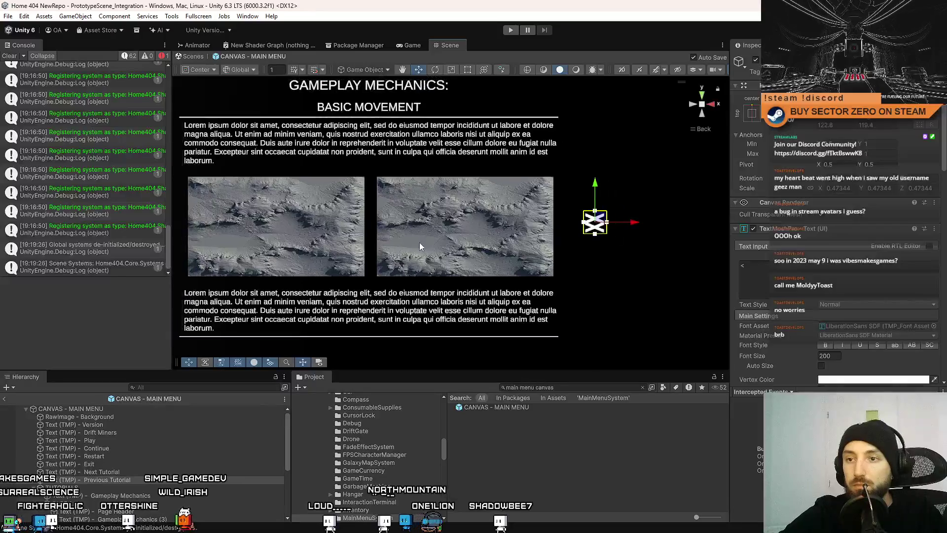
- Move the '<' arrow to the left of the tutorial images, then reselect Next Tutorial
{"action": "left_click_drag", "start_coordinate": [659, 236], "coordinate": [393, 282]}
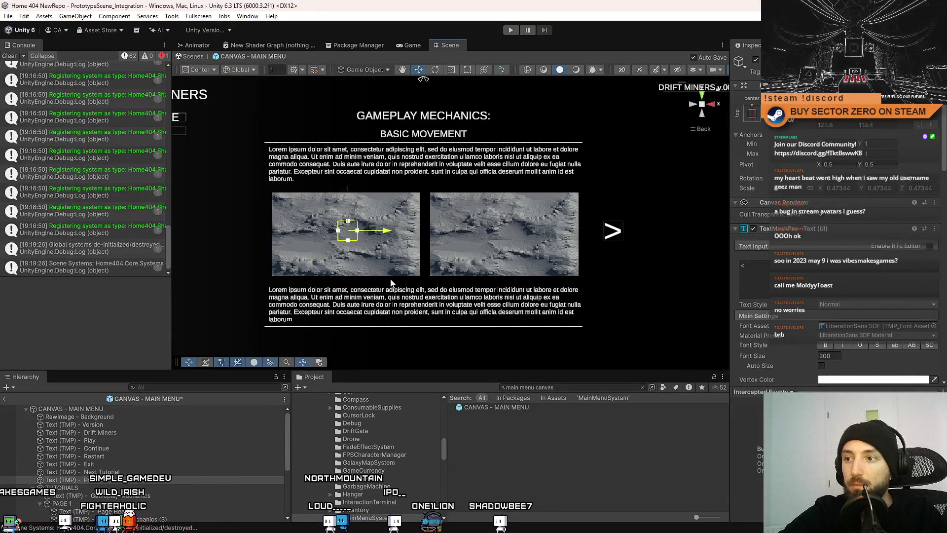
{"action": "left_click_drag", "start_coordinate": [291, 294], "coordinate": [286, 296]}
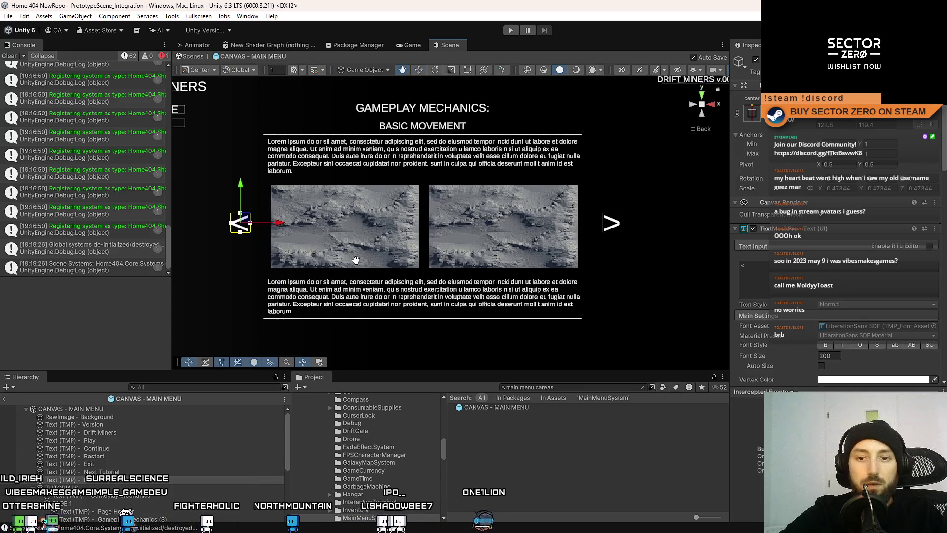
{"action": "left_click", "coordinate": [132, 472]}
{"action": "scroll", "coordinate": [859, 280], "scroll_direction": "down", "scroll_amount": 5}
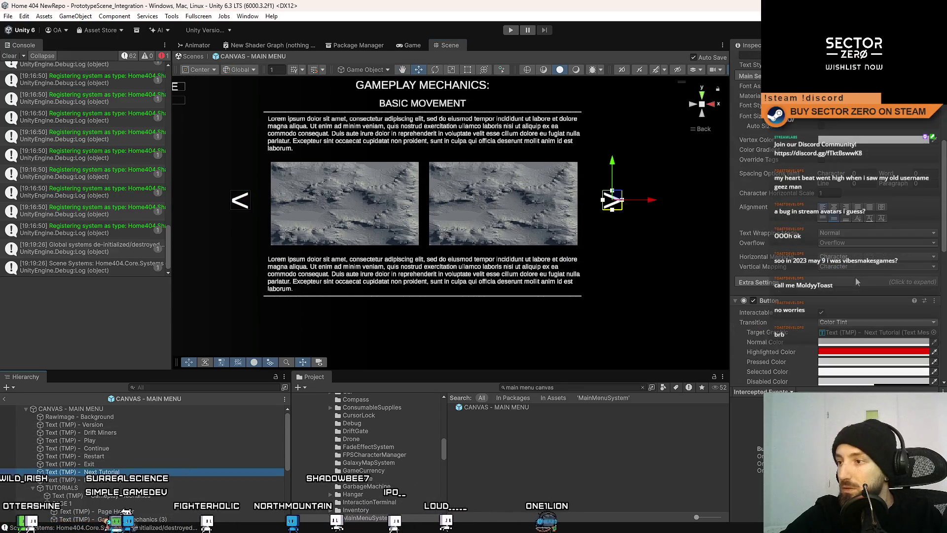
{"action": "key", "text": "Down"}
{"action": "scroll", "coordinate": [885, 265], "scroll_direction": "down", "scroll_amount": 6}
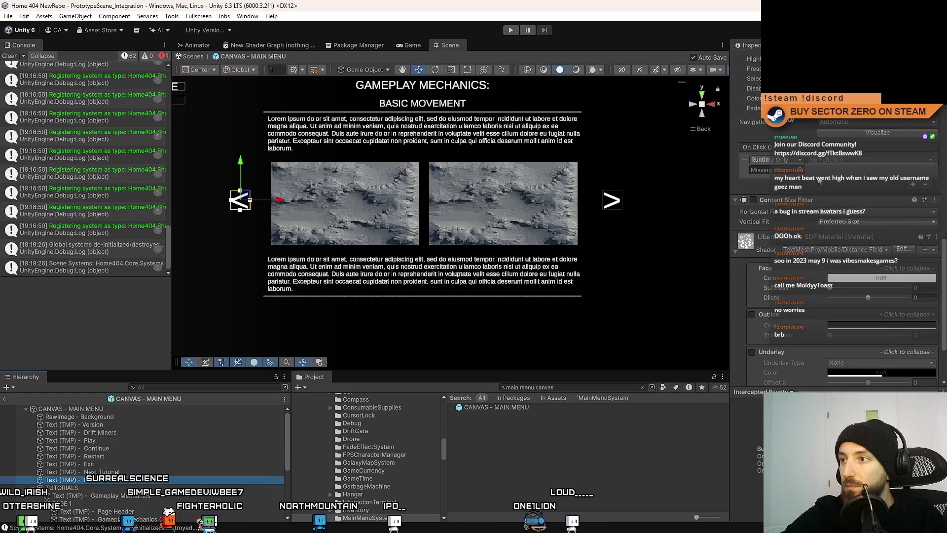
{"action": "left_click", "coordinate": [94, 472]}
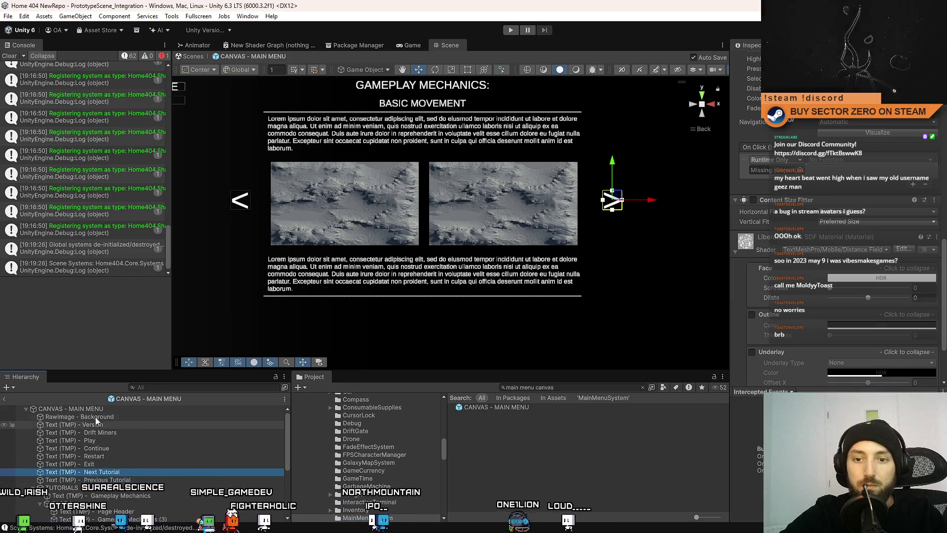
{"action": "left_click", "coordinate": [738, 295]}
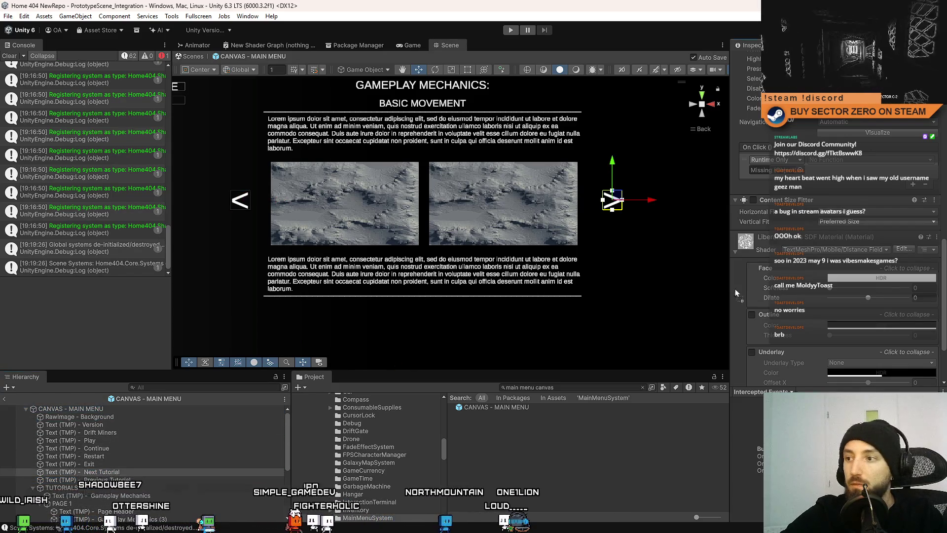
- Remove the Content Size Fitter component from both the '>' and '<' arrow buttons
{"action": "right_click", "coordinate": [784, 200]}
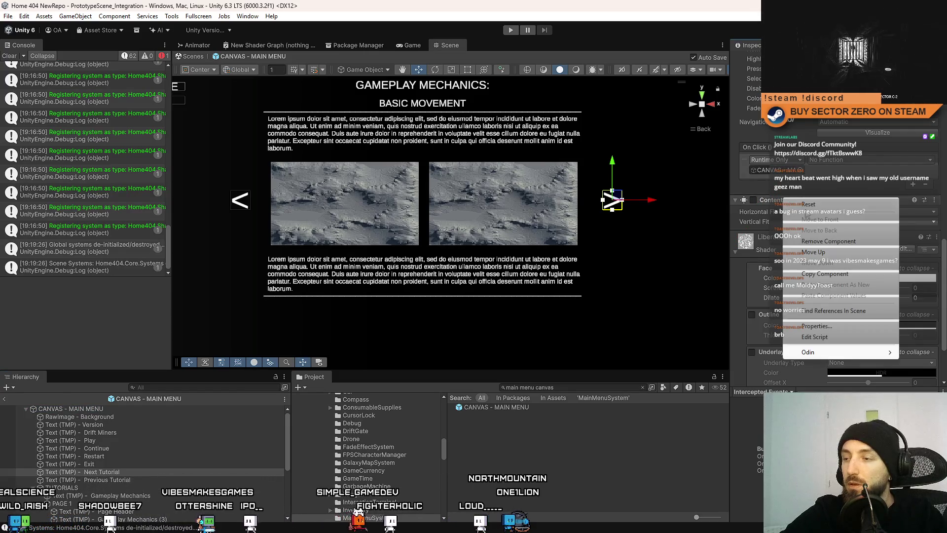
{"action": "left_click", "coordinate": [830, 241]}
{"action": "key", "text": "ctrl+z"}
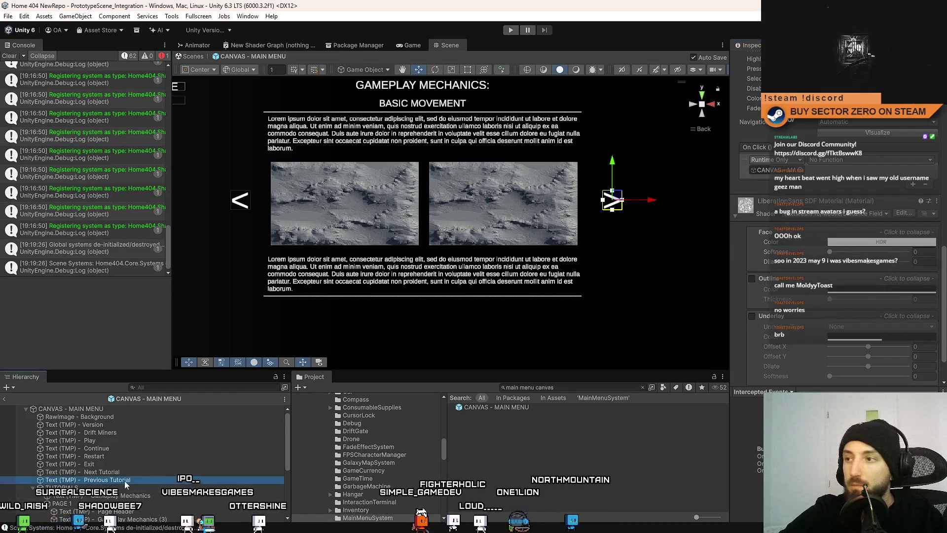
{"action": "right_click", "coordinate": [796, 200]}
{"action": "left_click", "coordinate": [839, 243]}
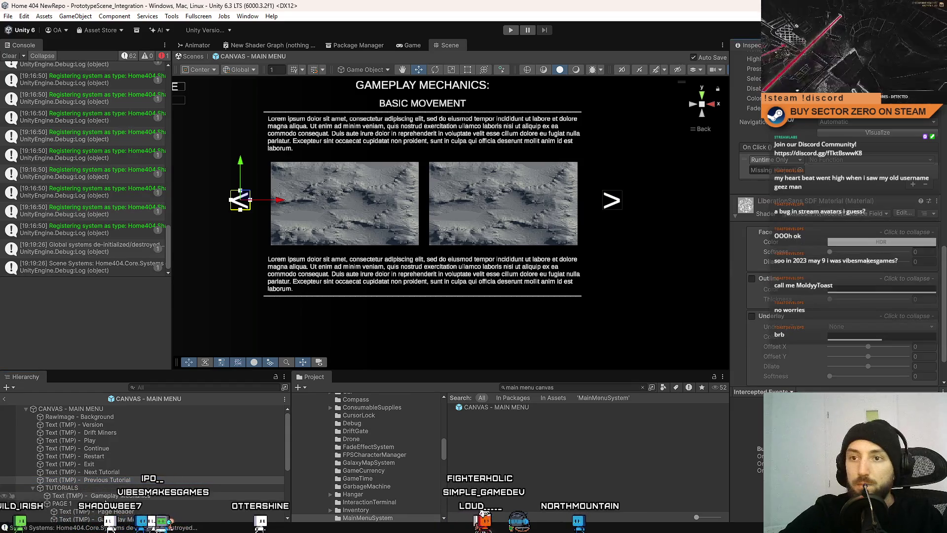
- Set the '>' button's On Click to MainMenuUIController.NextTutorialButtonPressed
{"action": "scroll", "coordinate": [823, 248], "scroll_direction": "up", "scroll_amount": 6}
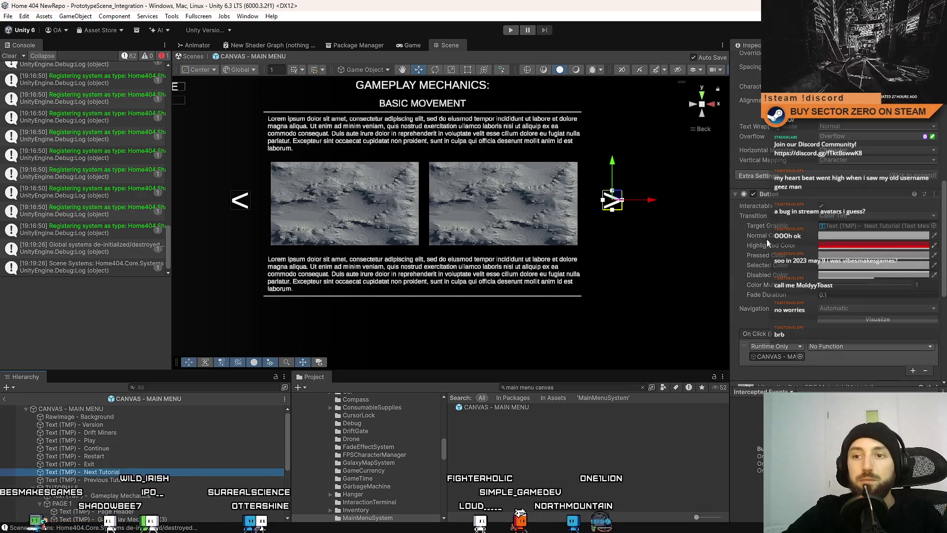
{"action": "scroll", "coordinate": [801, 225], "scroll_direction": "down", "scroll_amount": 3}
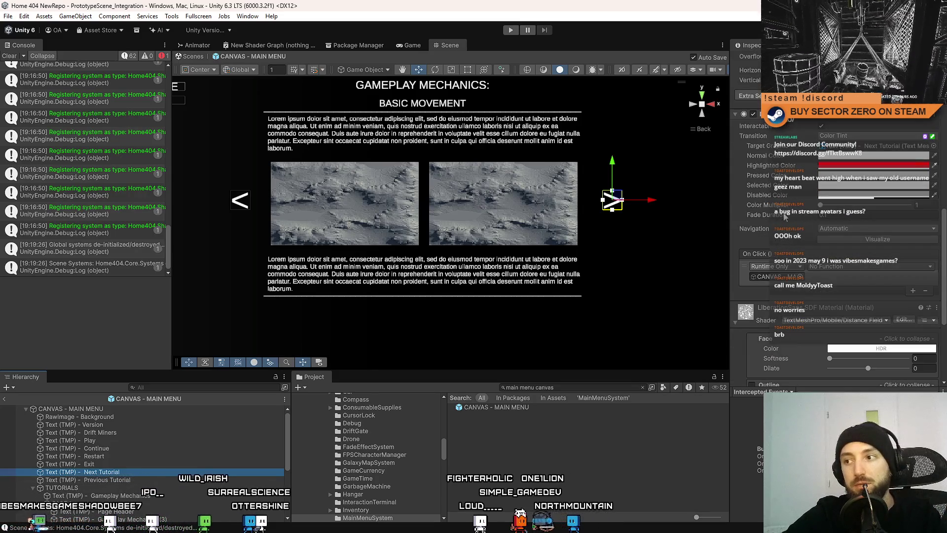
{"action": "left_click", "coordinate": [858, 266]}
{"action": "mouse_move", "coordinate": [860, 358]}
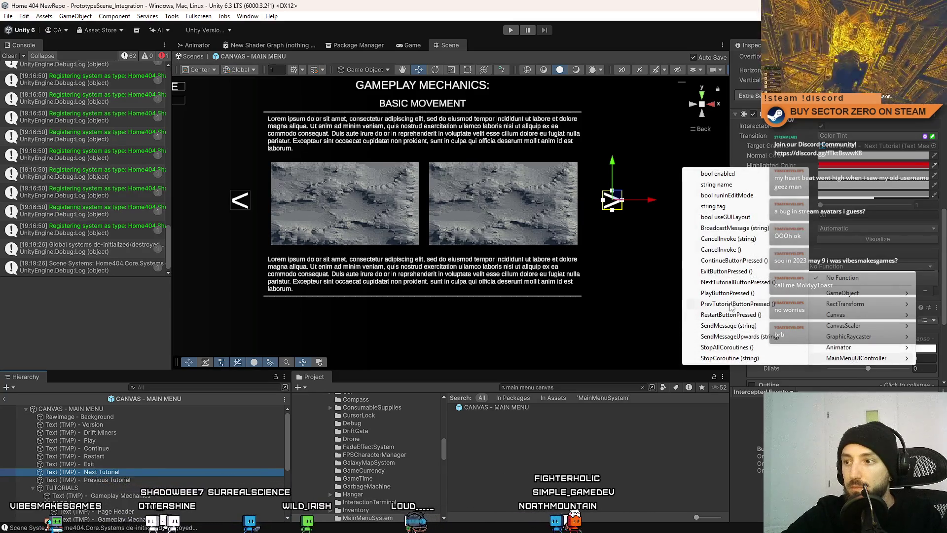
{"action": "left_click", "coordinate": [735, 282]}
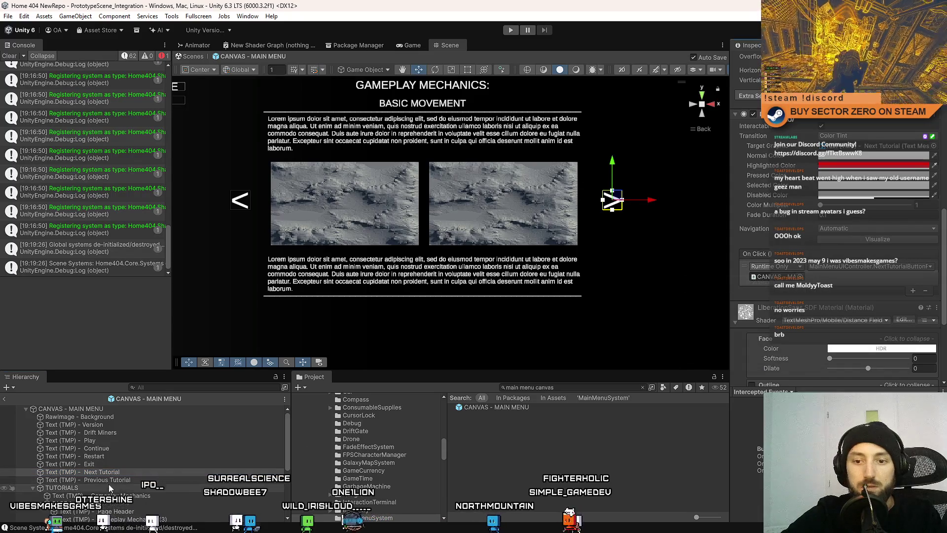
- Assign the main menu canvas to the '<' button's On Click and choose PrevTutorialButtonPressed
{"action": "left_click", "coordinate": [103, 410]}
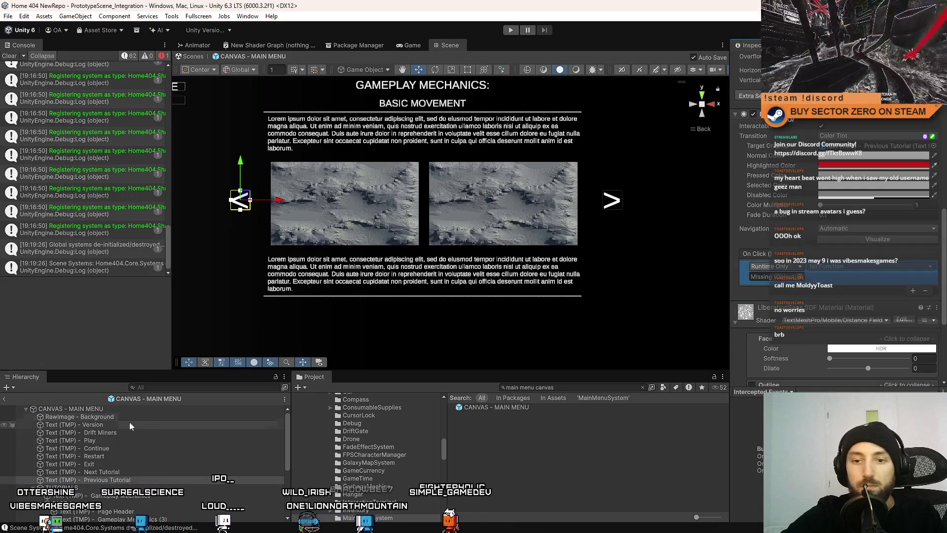
{"action": "left_click_drag", "start_coordinate": [102, 416], "coordinate": [771, 279]}
{"action": "left_click", "coordinate": [846, 267]}
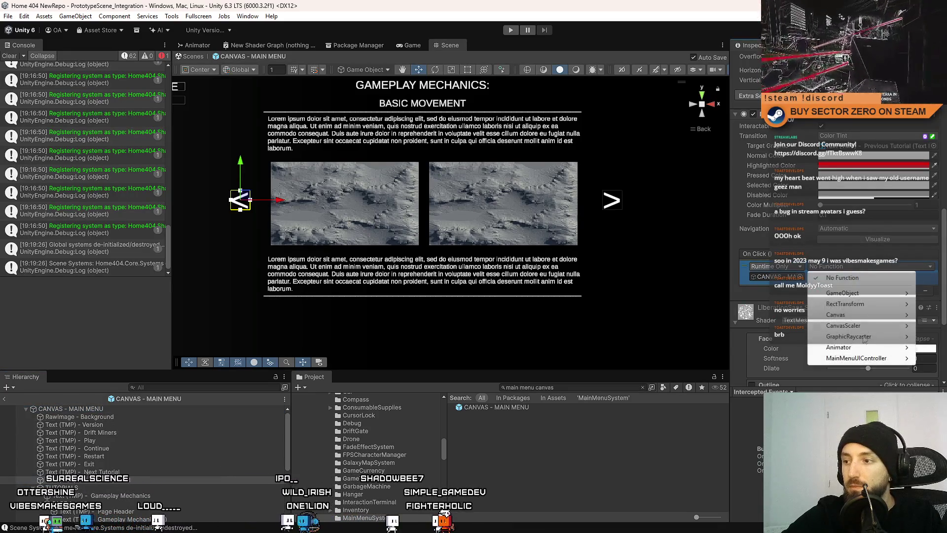
{"action": "mouse_move", "coordinate": [851, 359]}
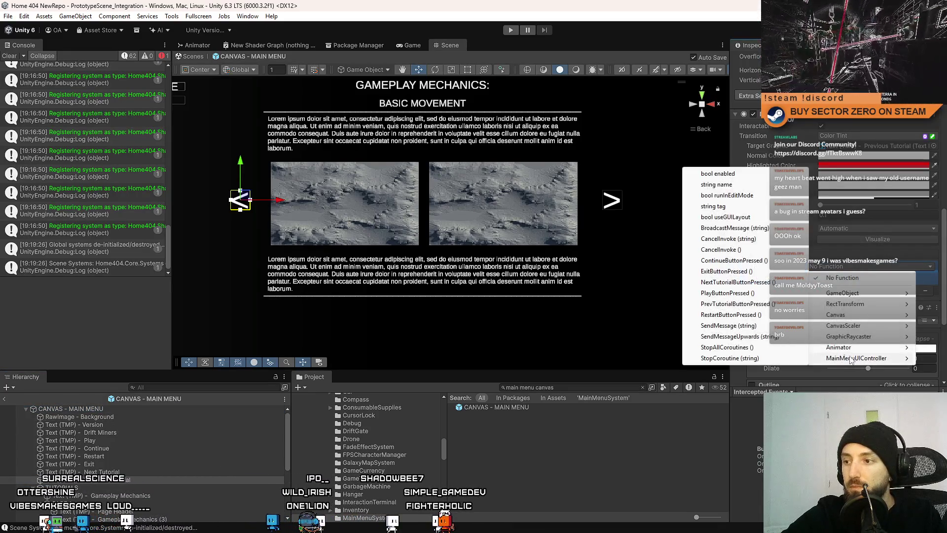
{"action": "left_click", "coordinate": [752, 305]}
- Verify the On Click wiring on both Previous Tutorial and Next Tutorial
{"action": "left_click", "coordinate": [549, 469]}
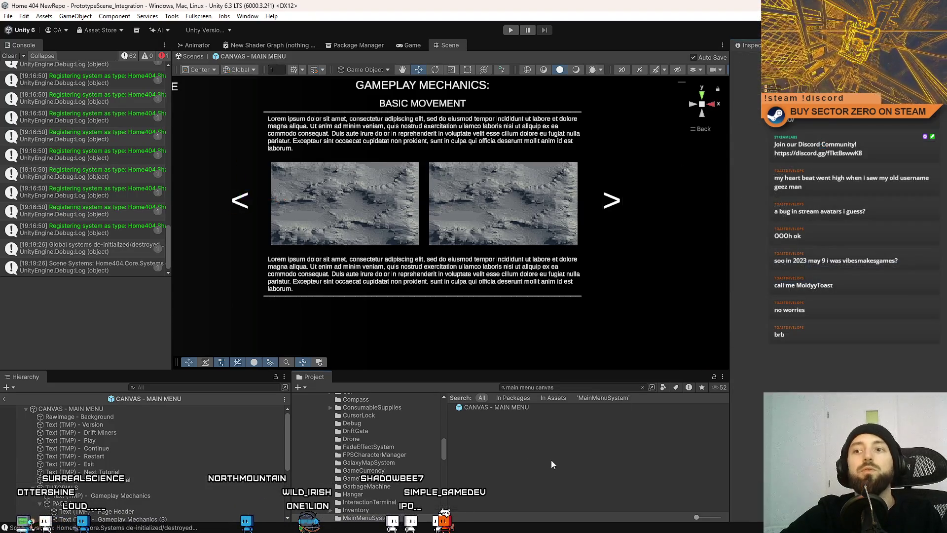
{"action": "left_click", "coordinate": [130, 477]}
{"action": "scroll", "coordinate": [852, 235], "scroll_direction": "down", "scroll_amount": 8}
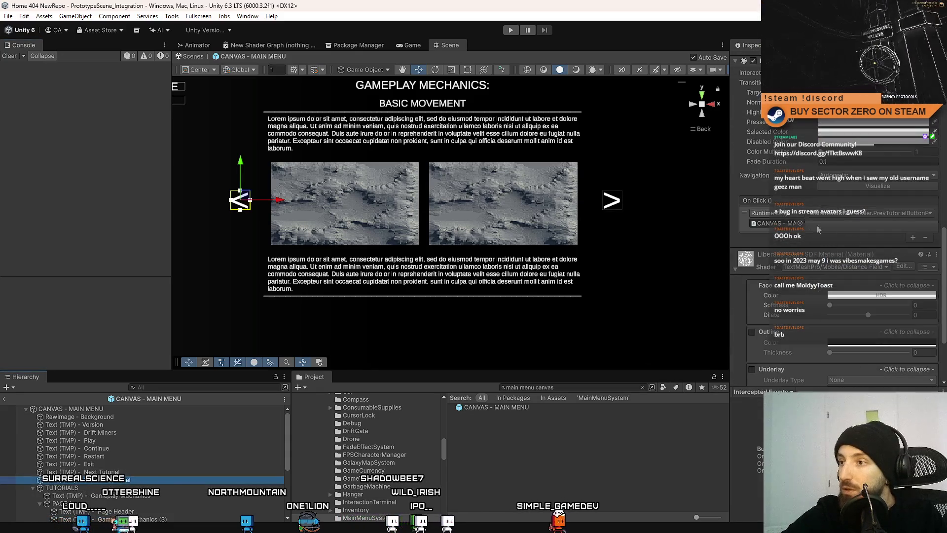
{"action": "left_click", "coordinate": [175, 472]}
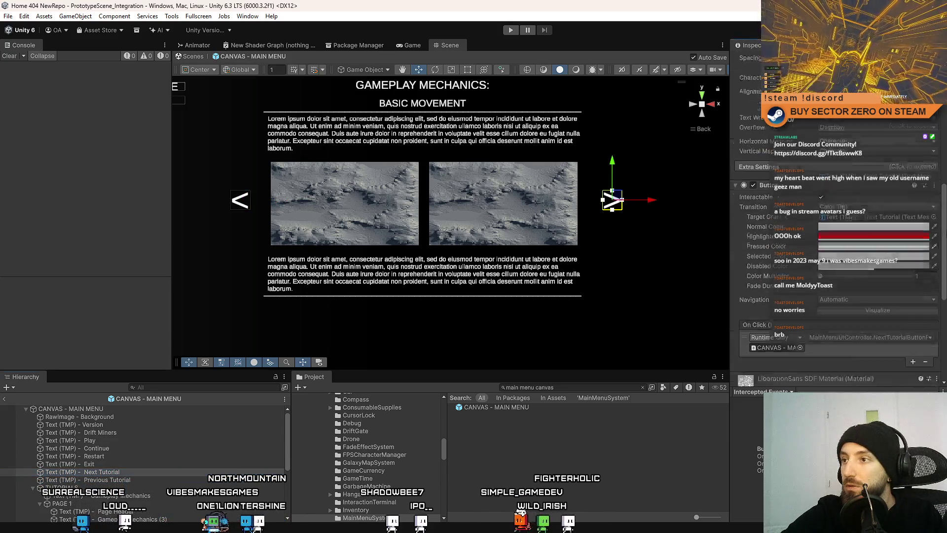
{"action": "left_click", "coordinate": [595, 445]}
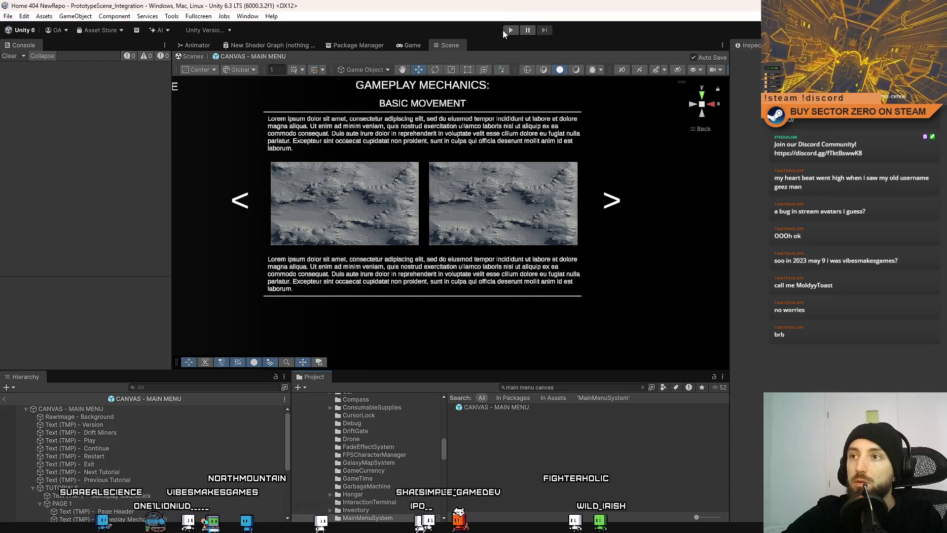
- Play-test the game, raising the drift time to 04:30 and starting a drift run
{"action": "left_click", "coordinate": [505, 31]}
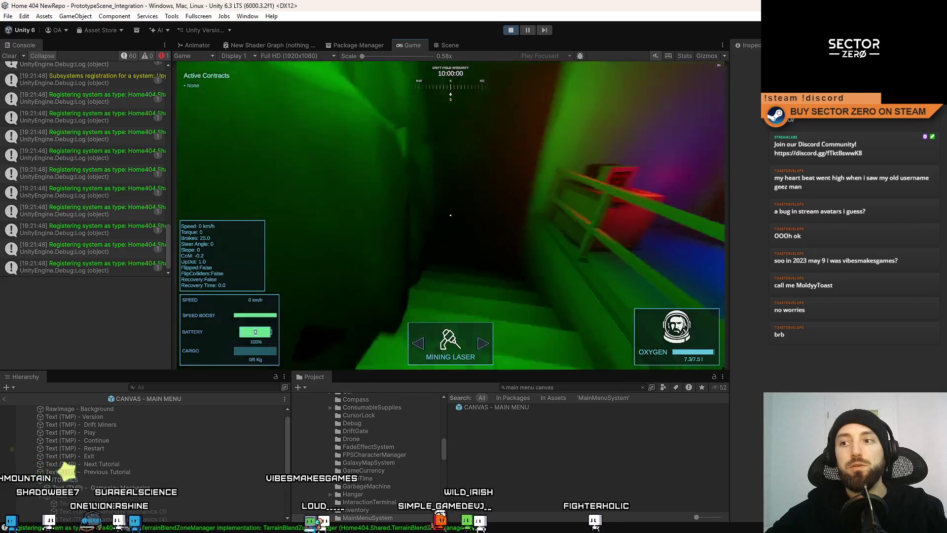
{"action": "left_click", "coordinate": [610, 190]}
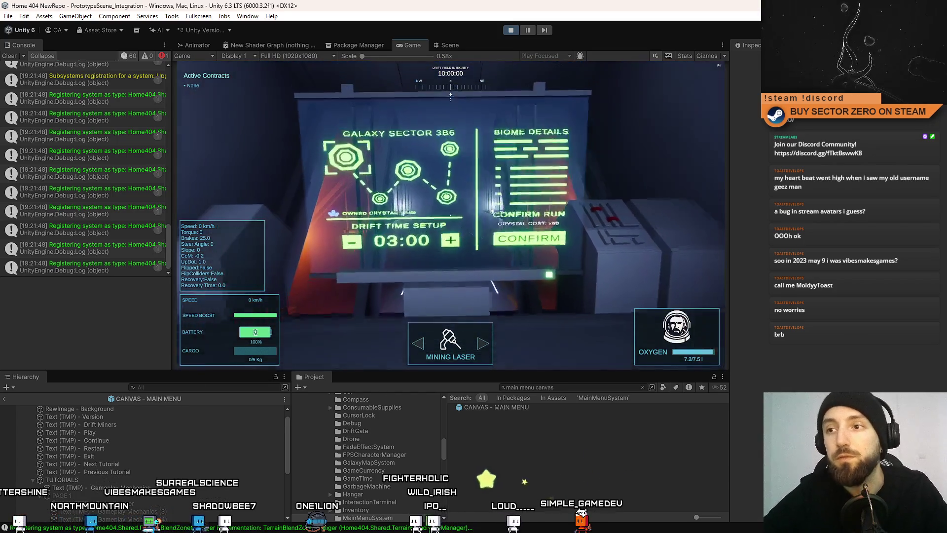
{"action": "left_click", "coordinate": [450, 215]}
{"action": "left_click", "coordinate": [450, 215]}
{"action": "left_click", "coordinate": [451, 215]}
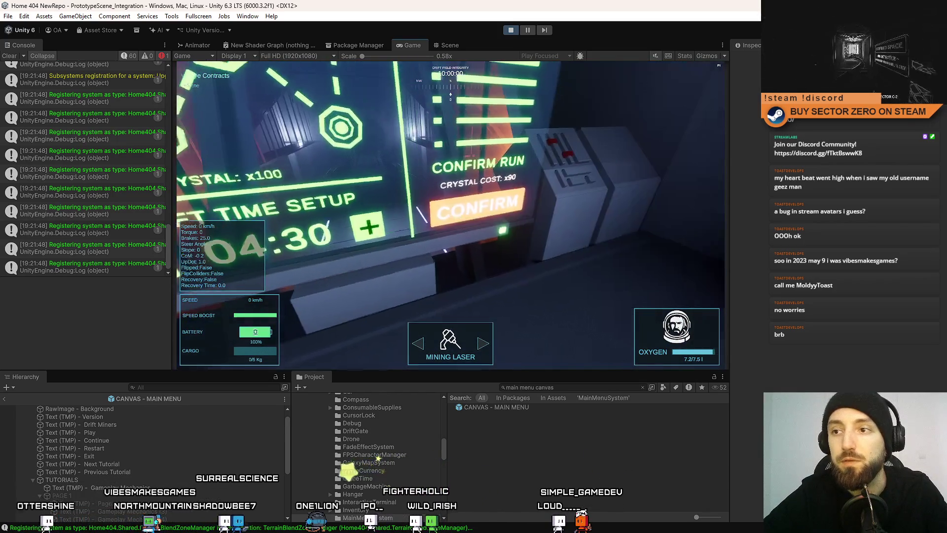
{"action": "left_click", "coordinate": [451, 215]}
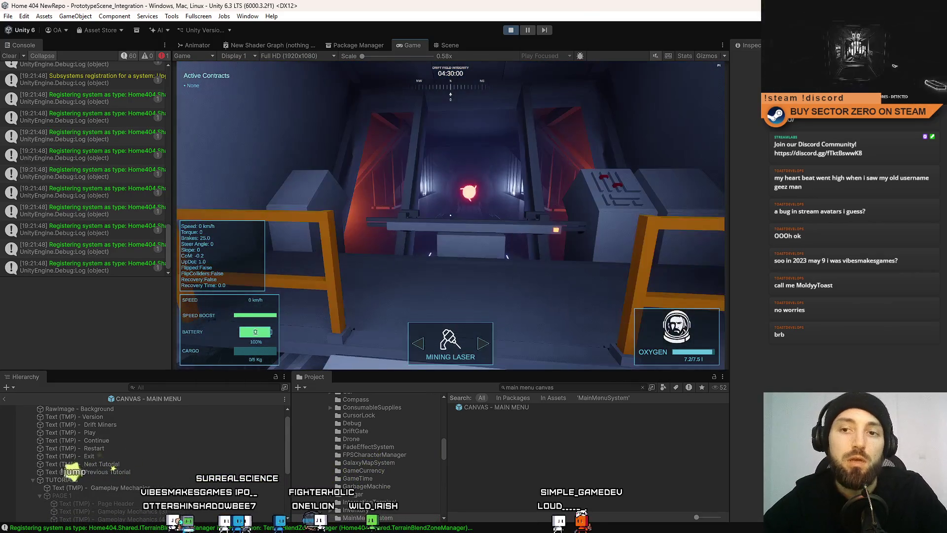
- Open and close the pause menu, stop Play mode, and clear the Console
{"action": "key", "text": "Escape"}
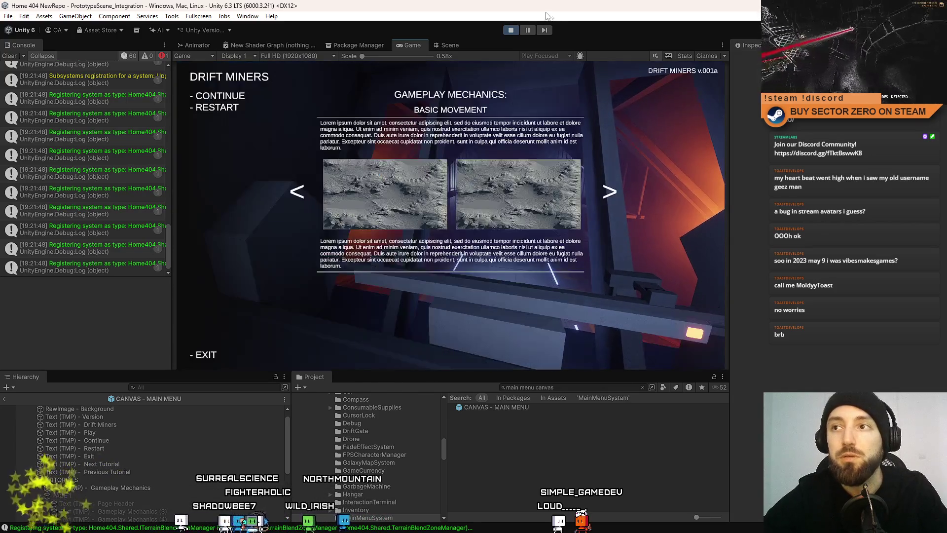
{"action": "key", "text": "Escape"}
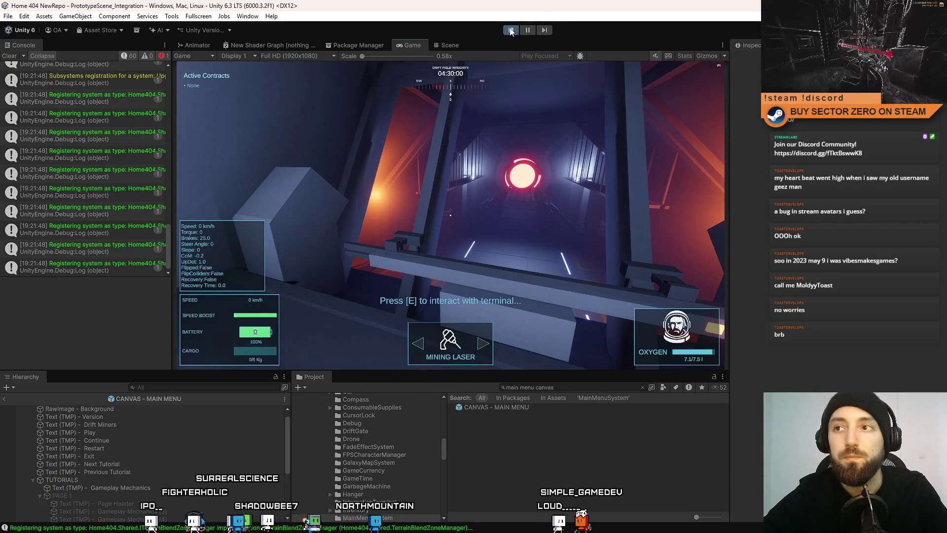
{"action": "left_click", "coordinate": [511, 30]}
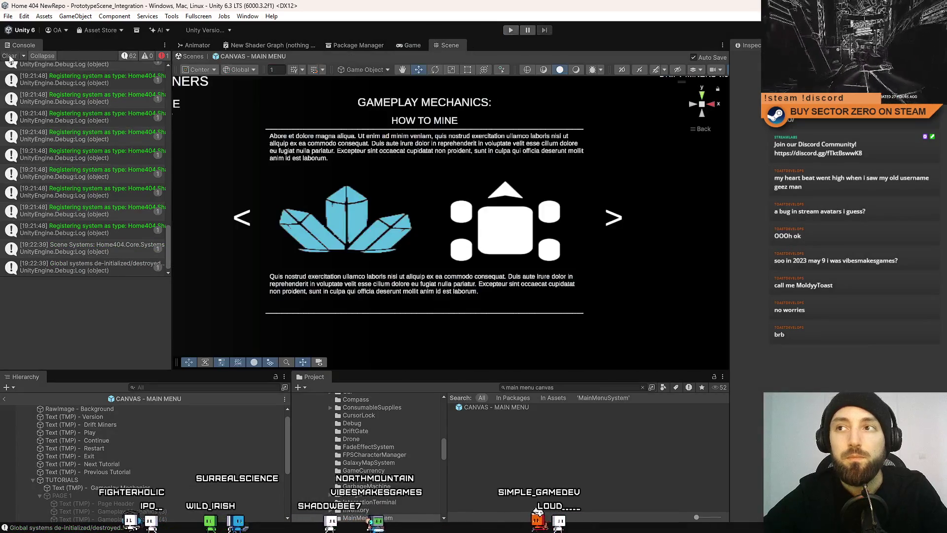
{"action": "left_click", "coordinate": [10, 56]}
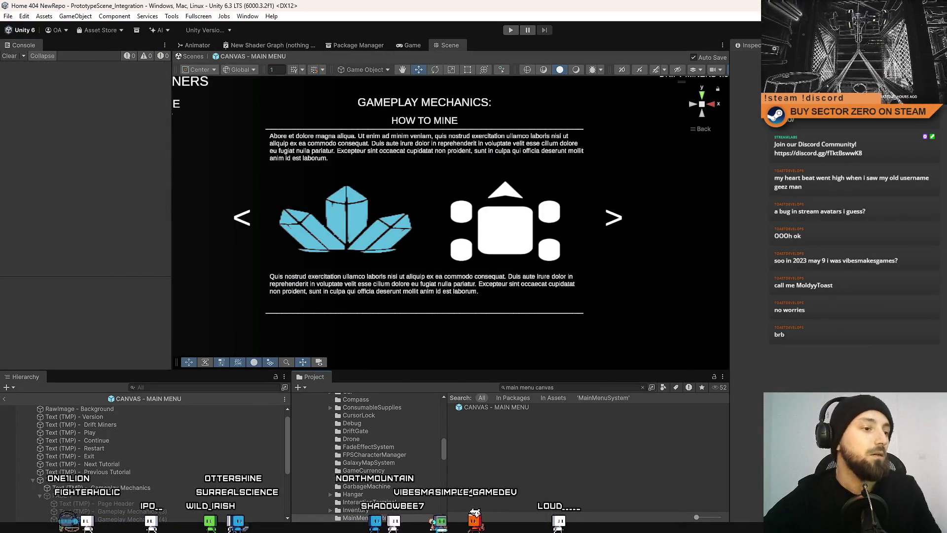
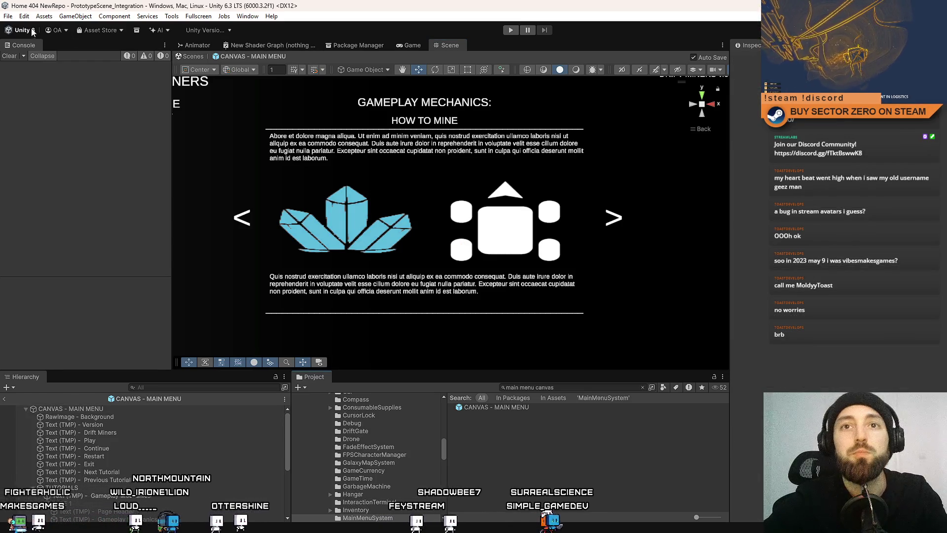
- Save the Unity project and bring Sourcetree forward with its two pending file changes
{"action": "left_click", "coordinate": [10, 17]}
{"action": "left_click", "coordinate": [35, 124]}
{"action": "key", "text": "alt+Tab"}
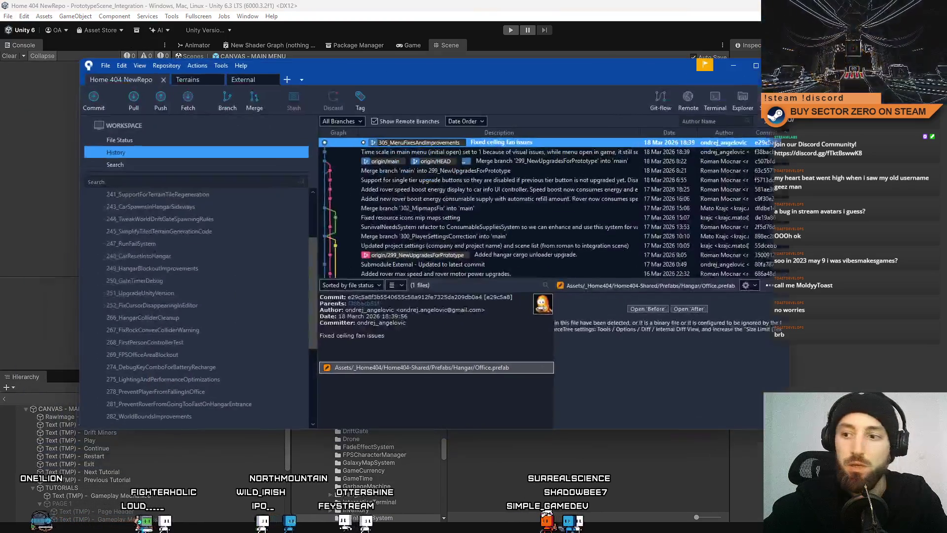
{"action": "key", "text": "alt+Tab"}
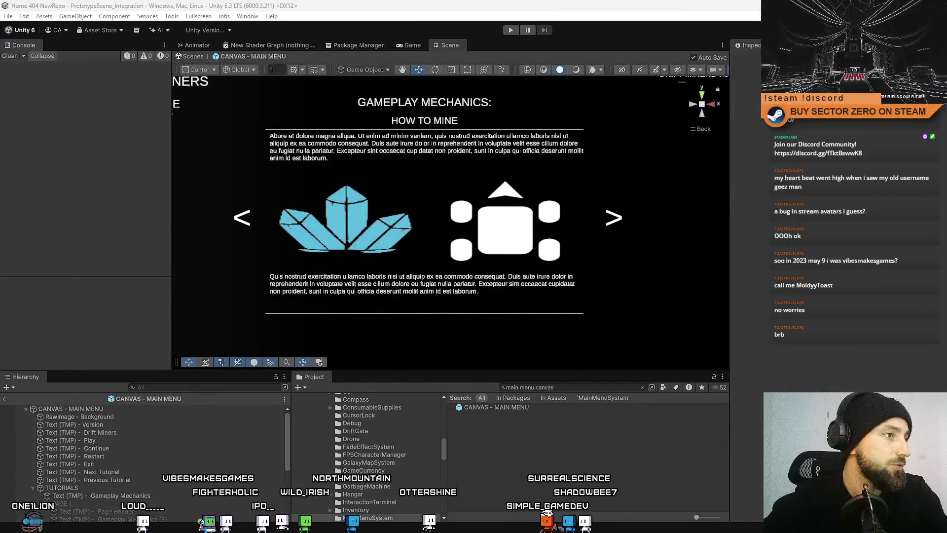
{"action": "key", "text": "alt+Tab"}
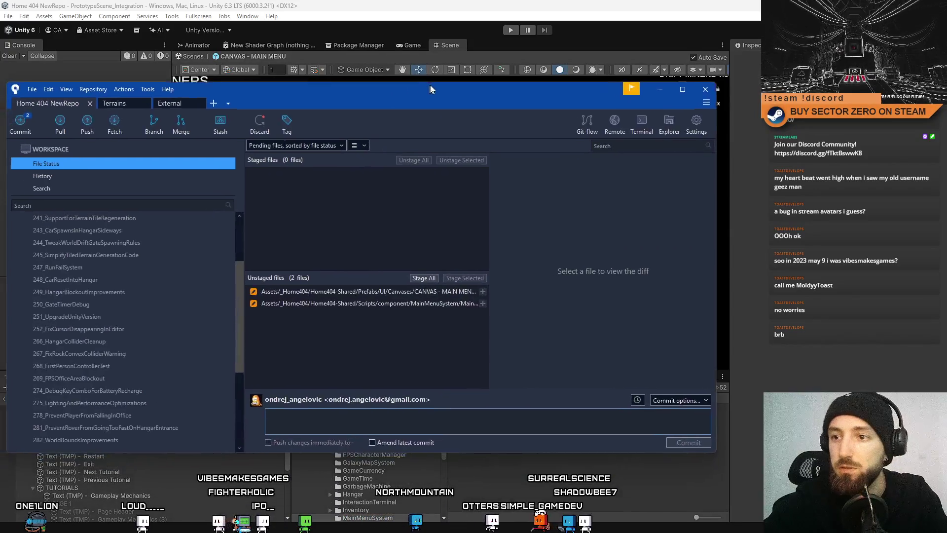
- Review the diffs of the MainMenuSystem script and the CANVAS - MAIN MENU prefab
{"action": "left_click", "coordinate": [512, 302]}
{"action": "left_click", "coordinate": [516, 292]}
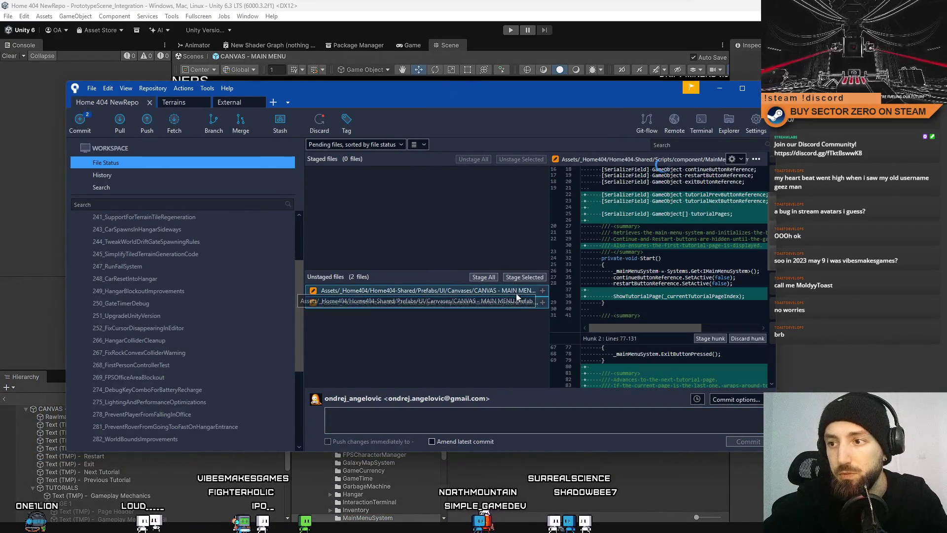
{"action": "left_click", "coordinate": [508, 304]}
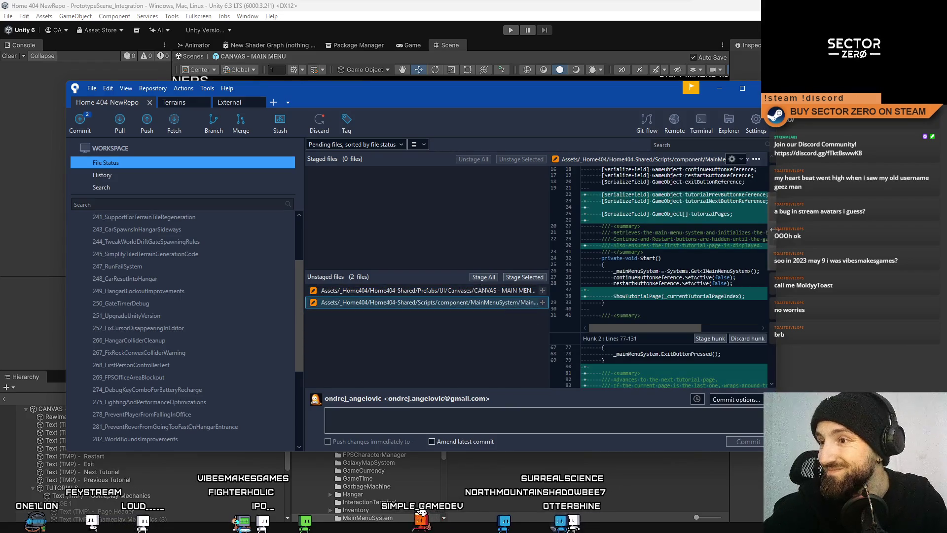
{"action": "left_click", "coordinate": [513, 291]}
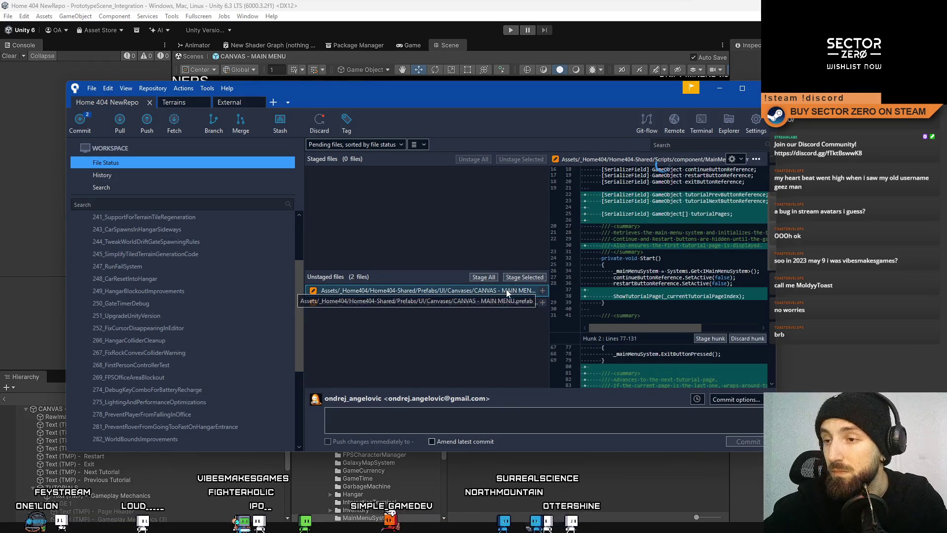
- Stage both files and commit them as 'Added support for tutorials in main menu'
{"action": "left_click", "coordinate": [484, 277]}
{"action": "type", "text": "Added support for tuto"}
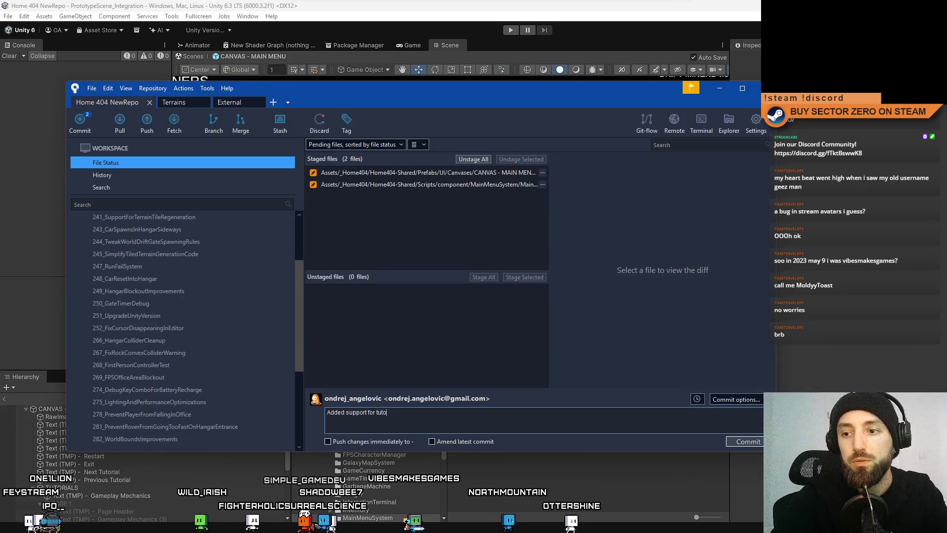
{"action": "type", "text": "rials in main menu"}
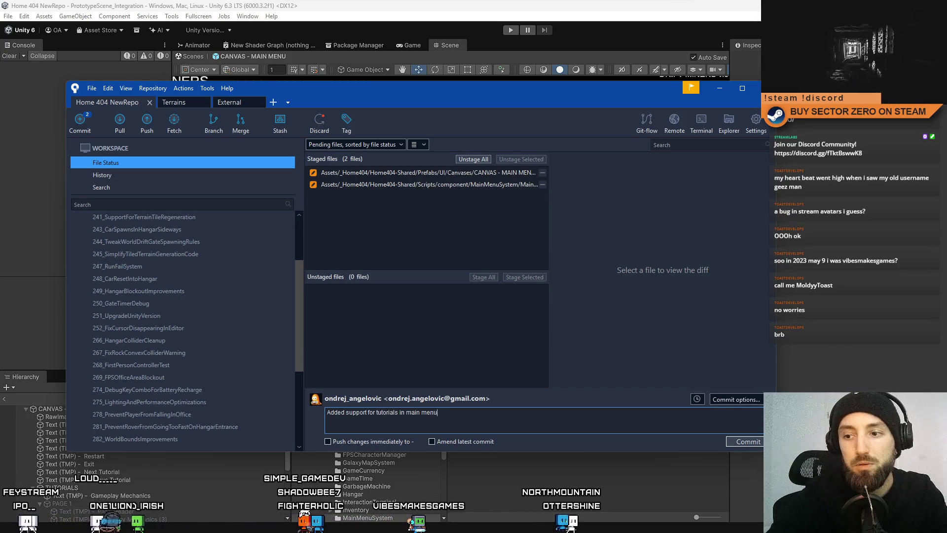
{"action": "left_click", "coordinate": [747, 442]}
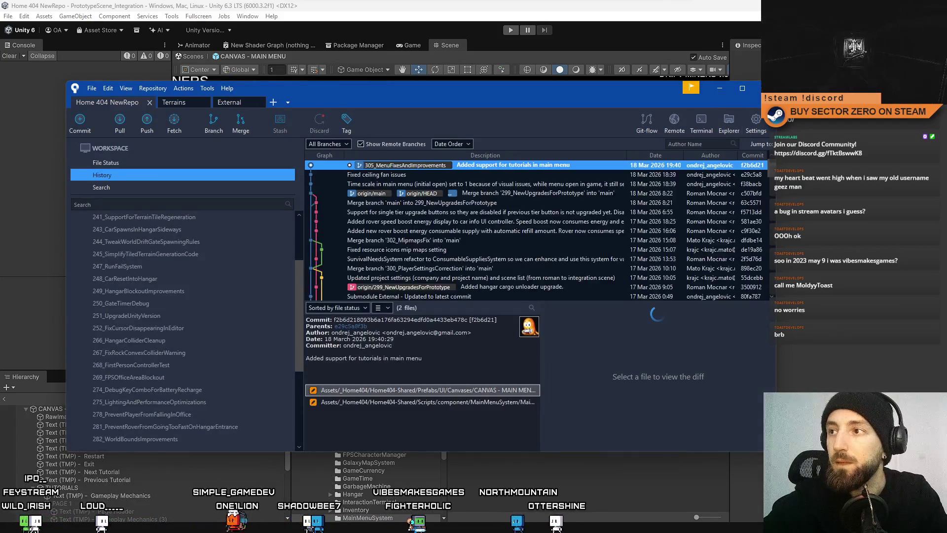
{"action": "key", "text": "alt+Tab"}
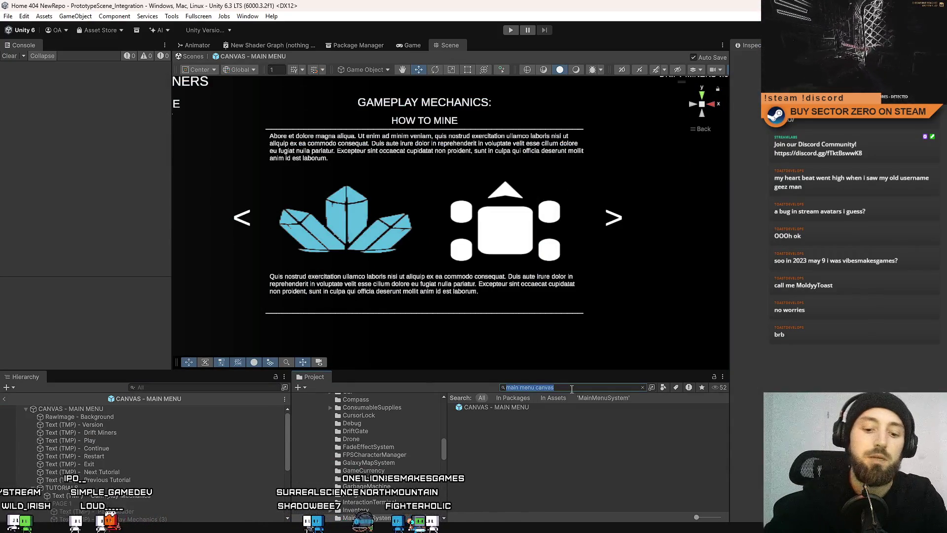
- Clear the Project search and open the MainMenuSystem script in Visual Studio
{"action": "key", "text": "BackSpace"}
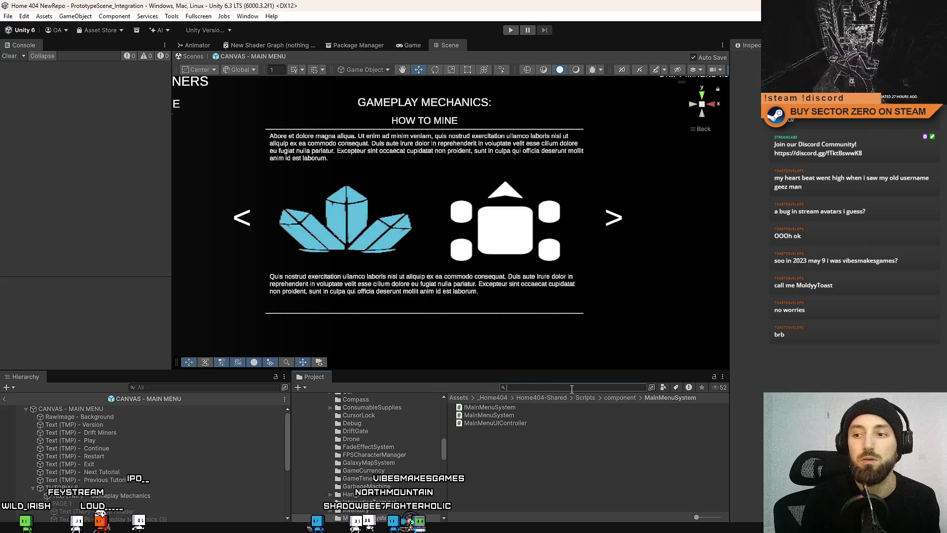
{"action": "left_click", "coordinate": [543, 416]}
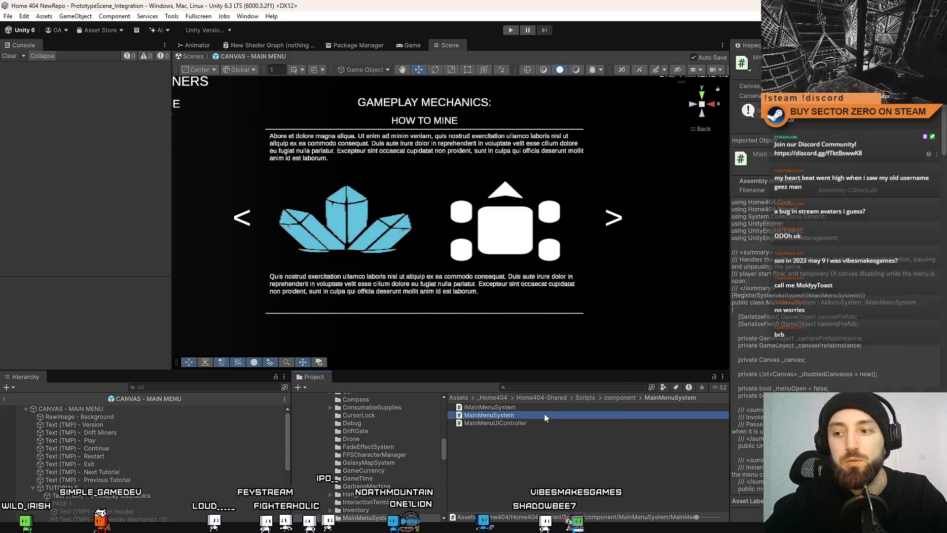
{"action": "double_click", "coordinate": [544, 414]}
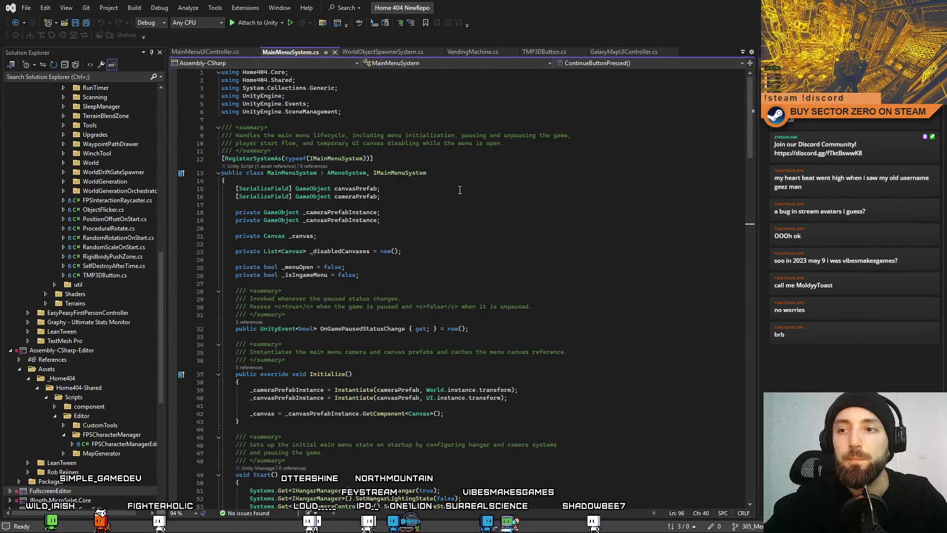
- Browse MainMenuSystem.cs around IsMainMenuOpen and close all other open documents
{"action": "scroll", "coordinate": [440, 232], "scroll_direction": "down", "scroll_amount": 12}
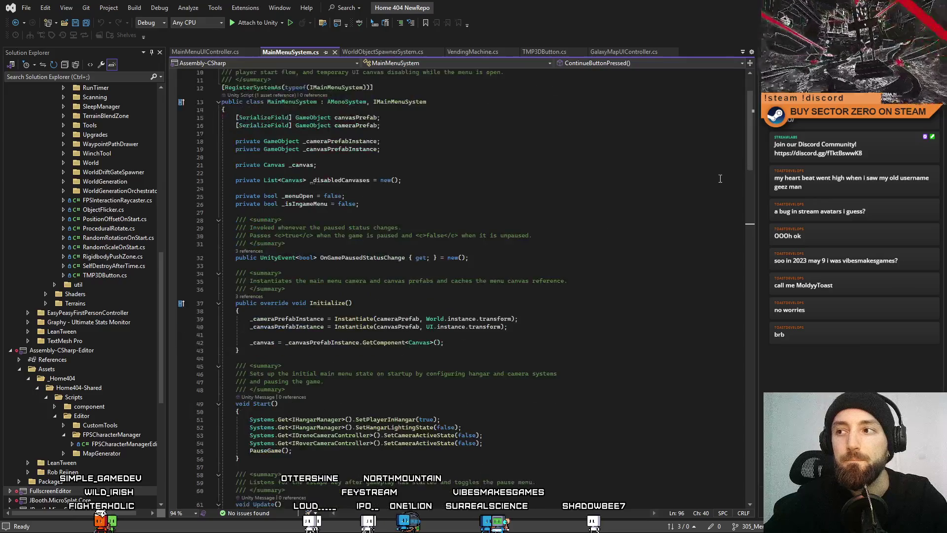
{"action": "left_click_drag", "start_coordinate": [756, 177], "coordinate": [768, 283]}
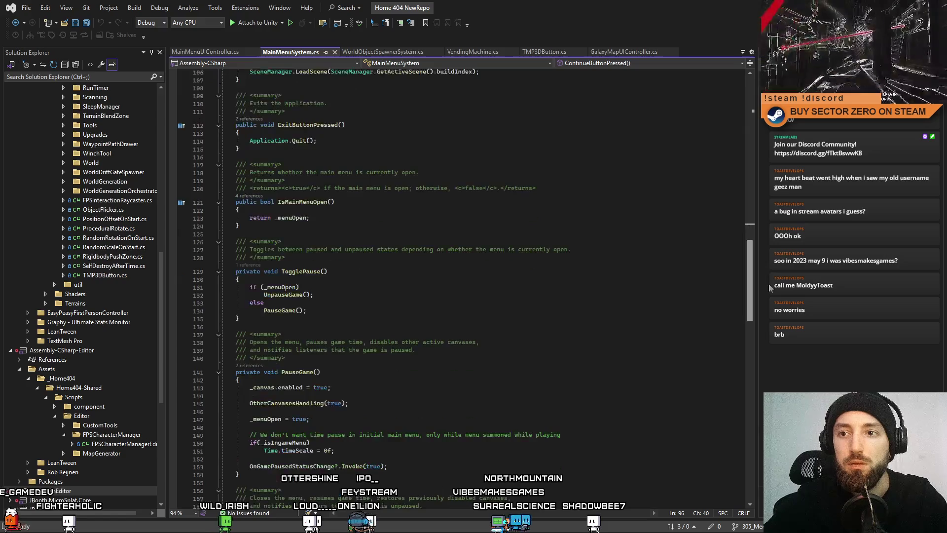
{"action": "left_click", "coordinate": [344, 201]}
{"action": "double_click", "coordinate": [303, 201]}
{"action": "left_click", "coordinate": [346, 225]}
{"action": "right_click", "coordinate": [300, 53]}
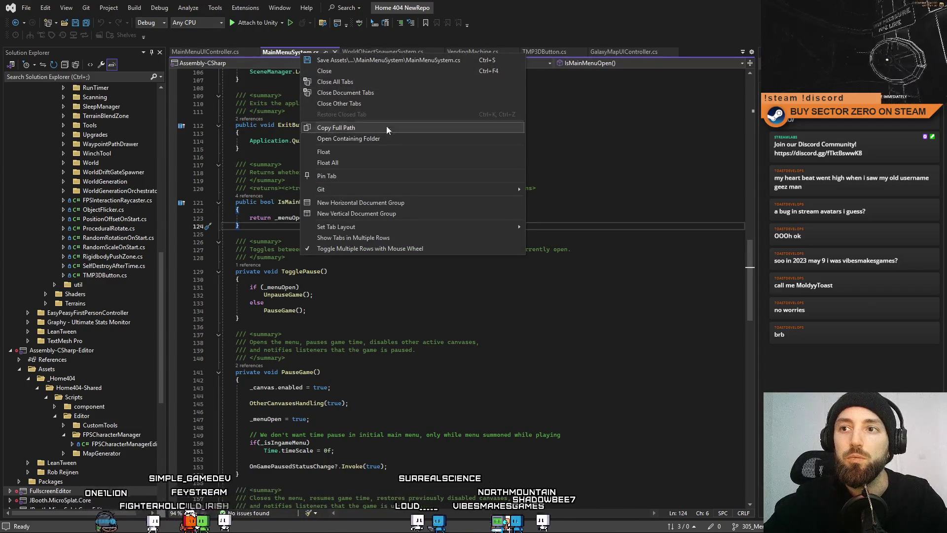
{"action": "left_click", "coordinate": [386, 103]}
- Move through IsMainMenuOpen and ExitButtonPressed, then start a search for 'Input'
{"action": "left_click", "coordinate": [315, 155]}
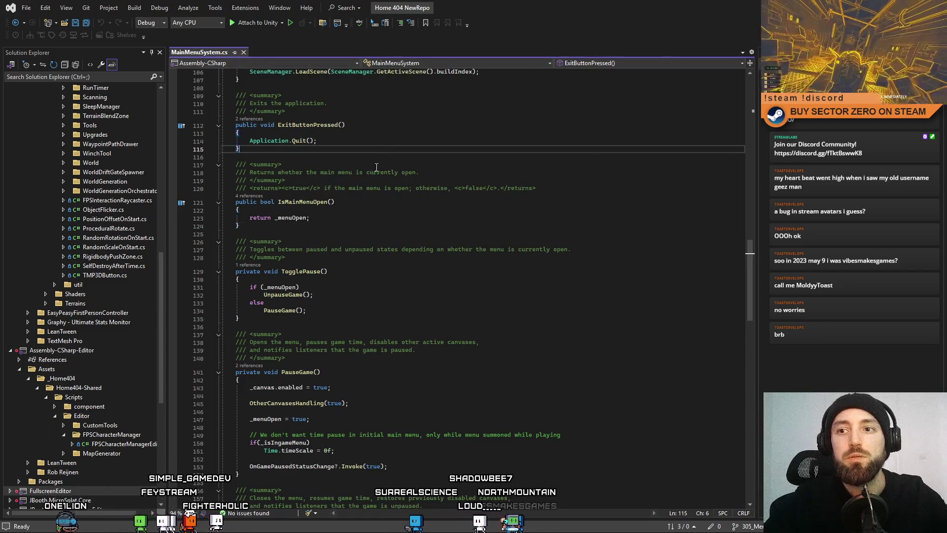
{"action": "left_click", "coordinate": [396, 212]}
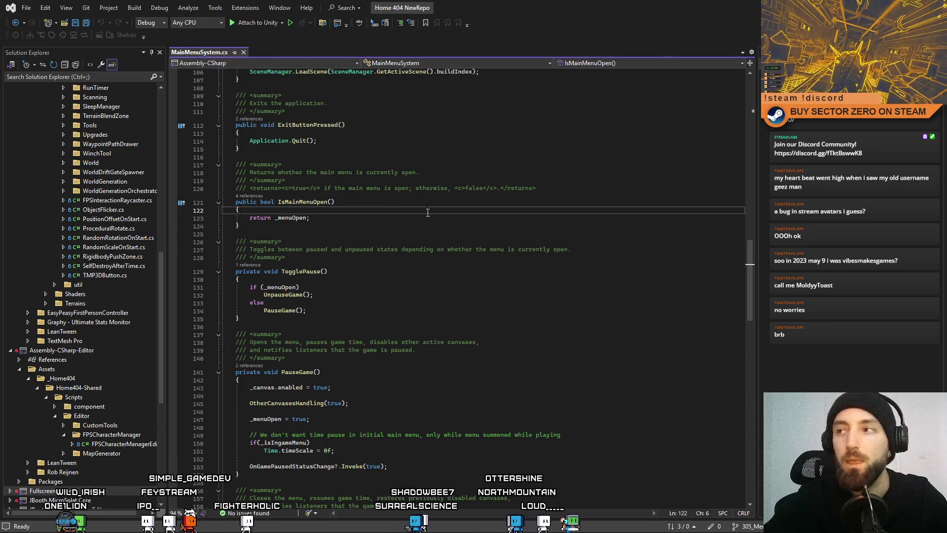
{"action": "left_click", "coordinate": [658, 137]}
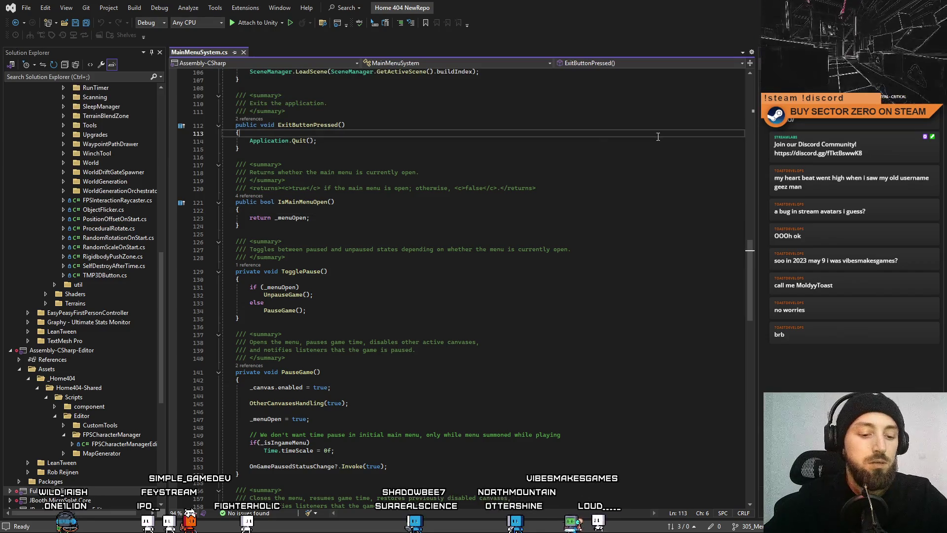
{"action": "key", "text": "ctrl+f"}
{"action": "type", "text": "Input"}
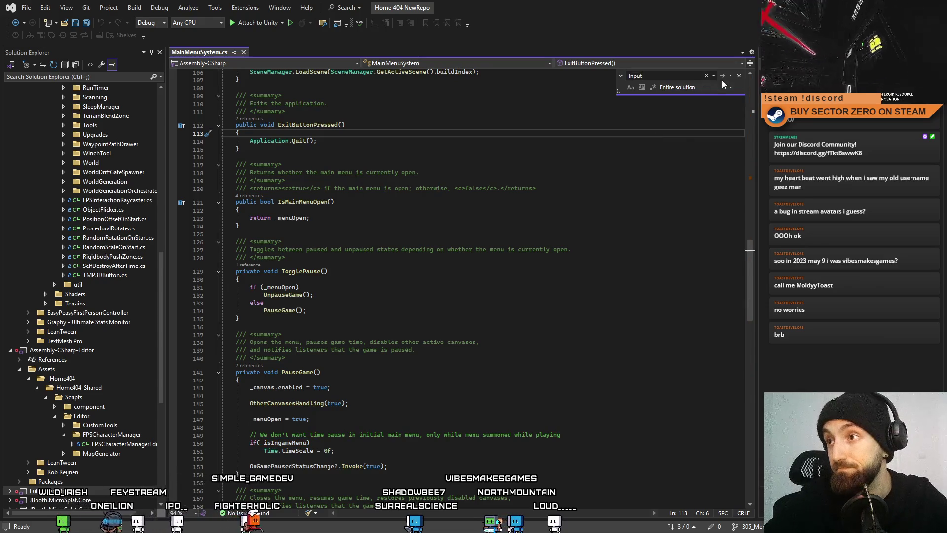
- Find all 'Input' matches across the entire solution
{"action": "key", "text": "Escape"}
{"action": "left_click", "coordinate": [704, 83]}
{"action": "key", "text": "ctrl+f"}
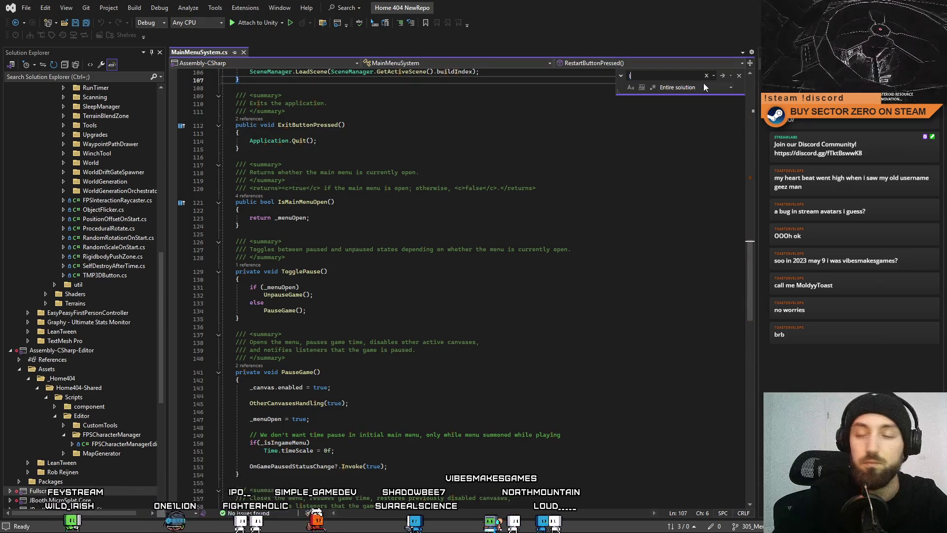
{"action": "type", "text": "input"}
{"action": "left_click", "coordinate": [723, 75]}
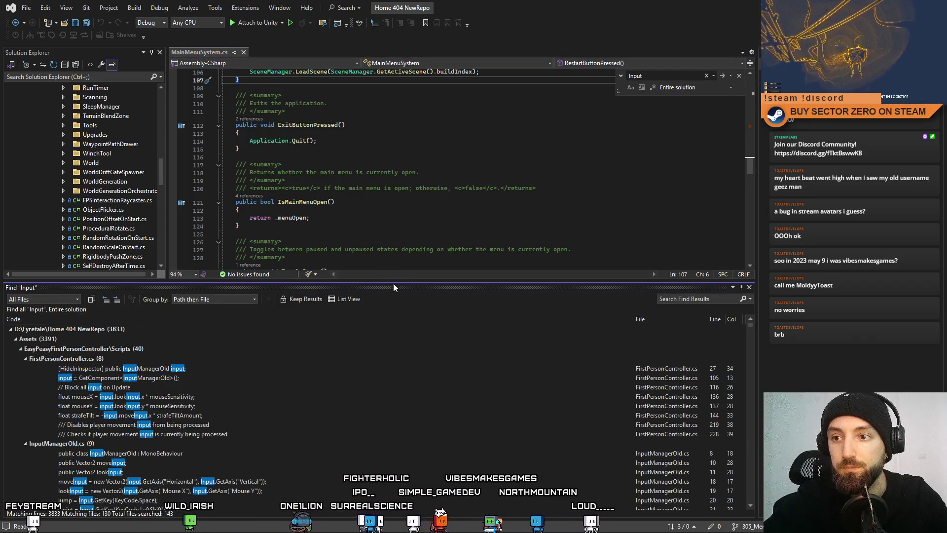
- Resize the Find Results panel and step through the FirstPersonController.cs input matches
{"action": "left_click_drag", "start_coordinate": [422, 182], "coordinate": [421, 202]}
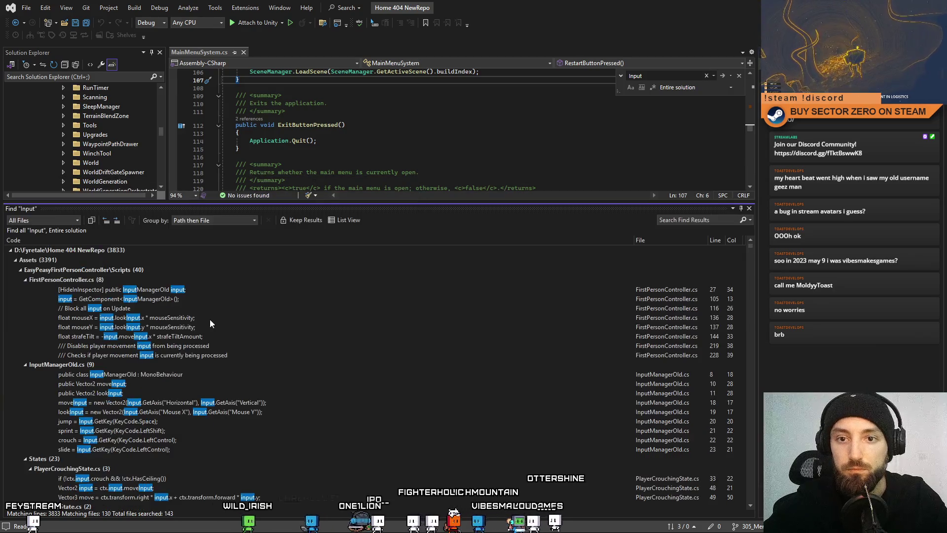
{"action": "left_click", "coordinate": [206, 292]}
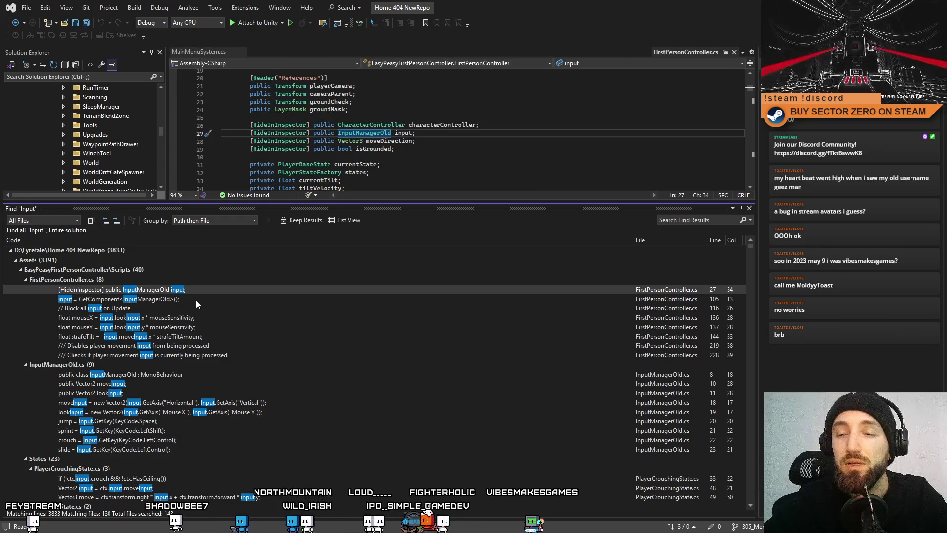
{"action": "left_click", "coordinate": [197, 300]}
{"action": "left_click", "coordinate": [194, 308]}
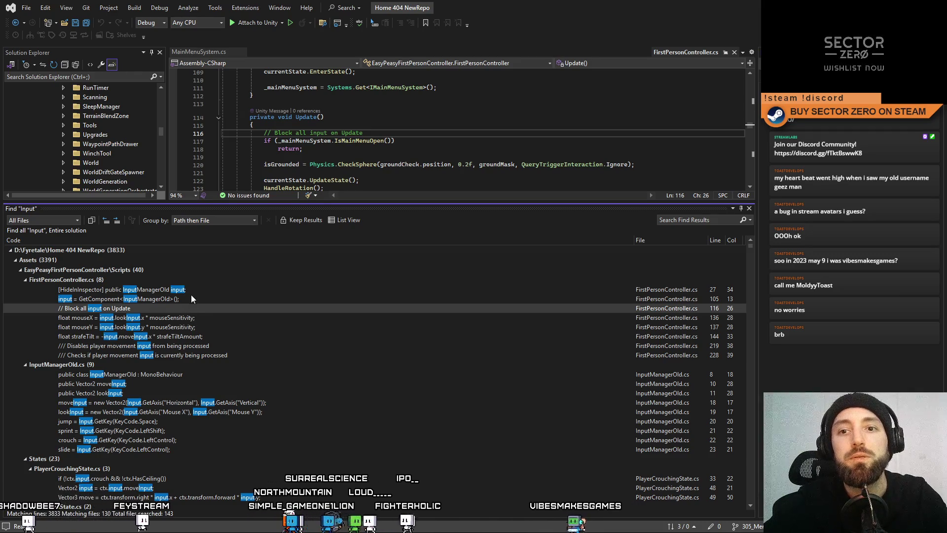
{"action": "left_click_drag", "start_coordinate": [428, 201], "coordinate": [435, 250]}
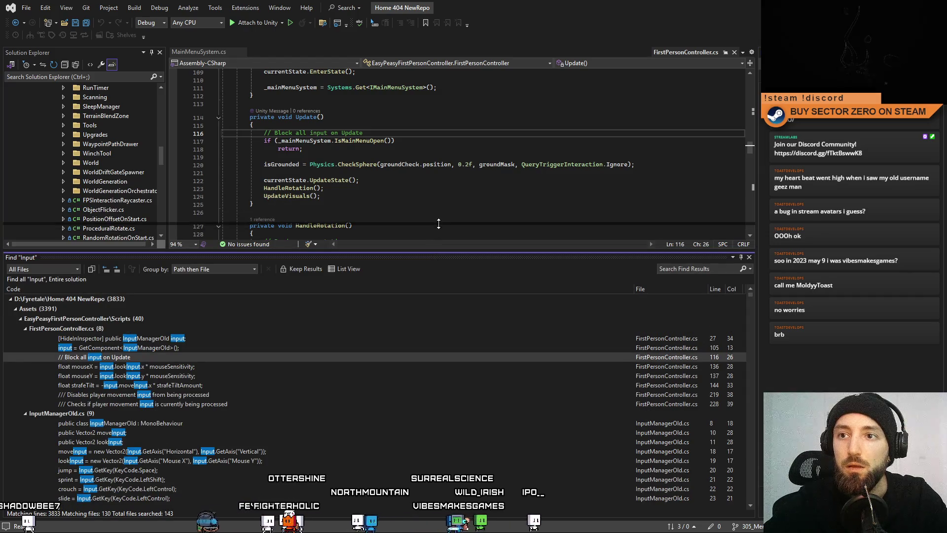
{"action": "left_click_drag", "start_coordinate": [437, 237], "coordinate": [440, 221]}
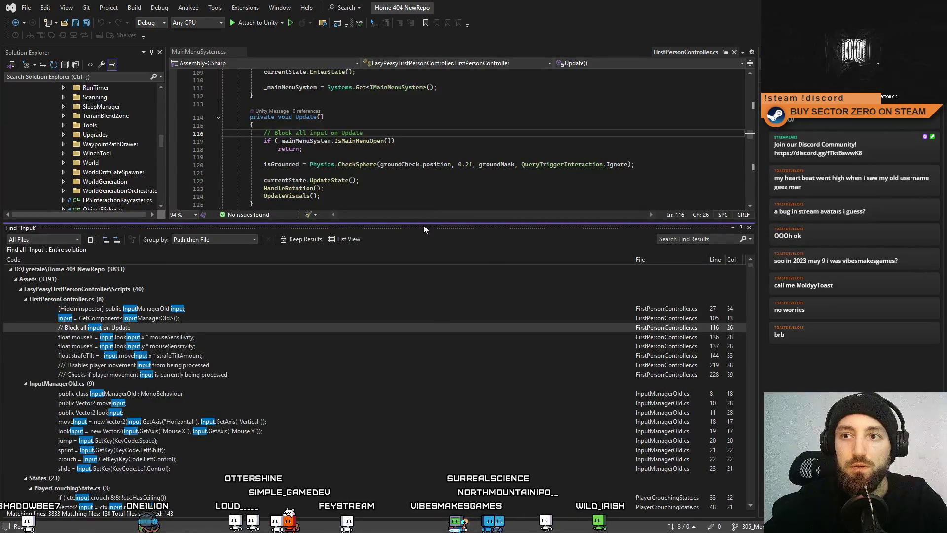
{"action": "left_click_drag", "start_coordinate": [427, 226], "coordinate": [432, 239]}
{"action": "left_click", "coordinate": [175, 329]}
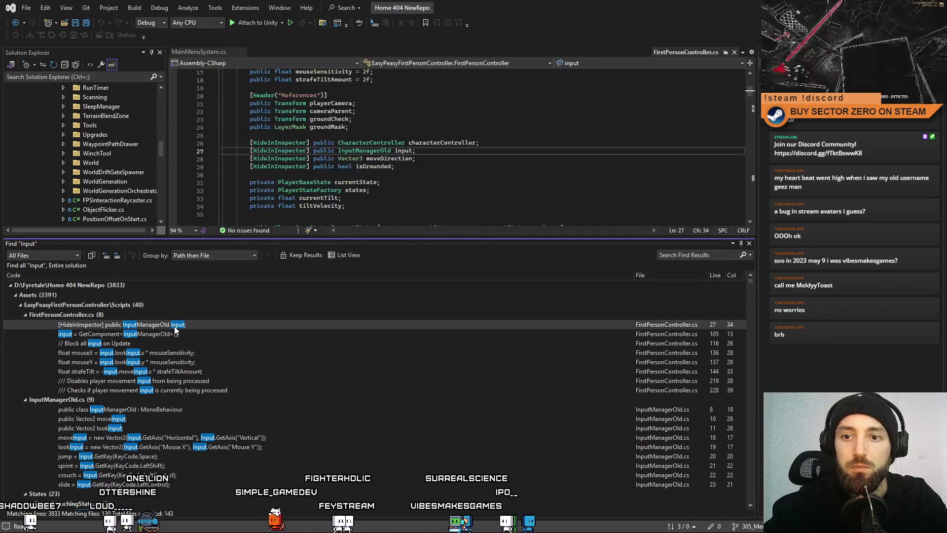
- Go to the InputManagerOld class definition and scroll through its code
{"action": "left_click", "coordinate": [378, 151], "text": "ctrl"}
{"action": "scroll", "coordinate": [408, 151], "scroll_direction": "down", "scroll_amount": 3}
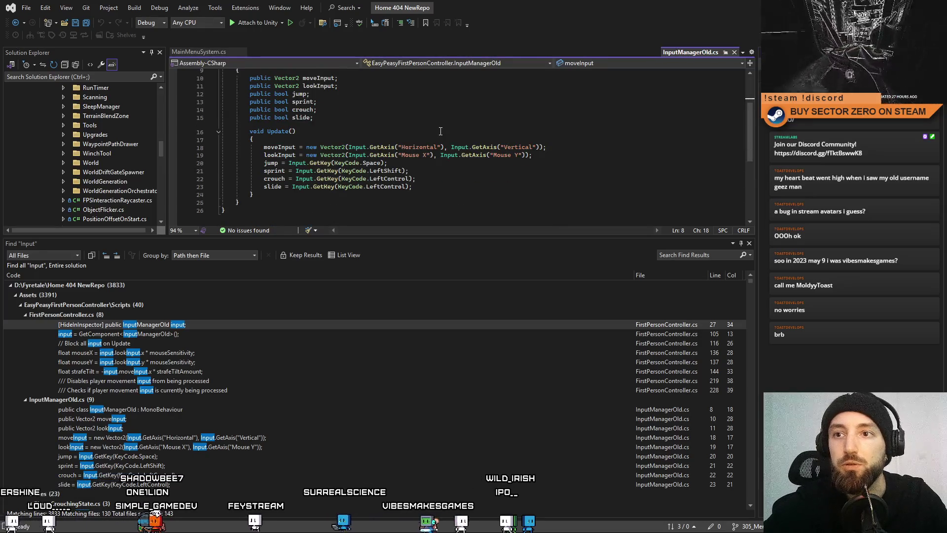
{"action": "scroll", "coordinate": [441, 132], "scroll_direction": "up", "scroll_amount": 1}
{"action": "scroll", "coordinate": [364, 140], "scroll_direction": "up", "scroll_amount": 2}
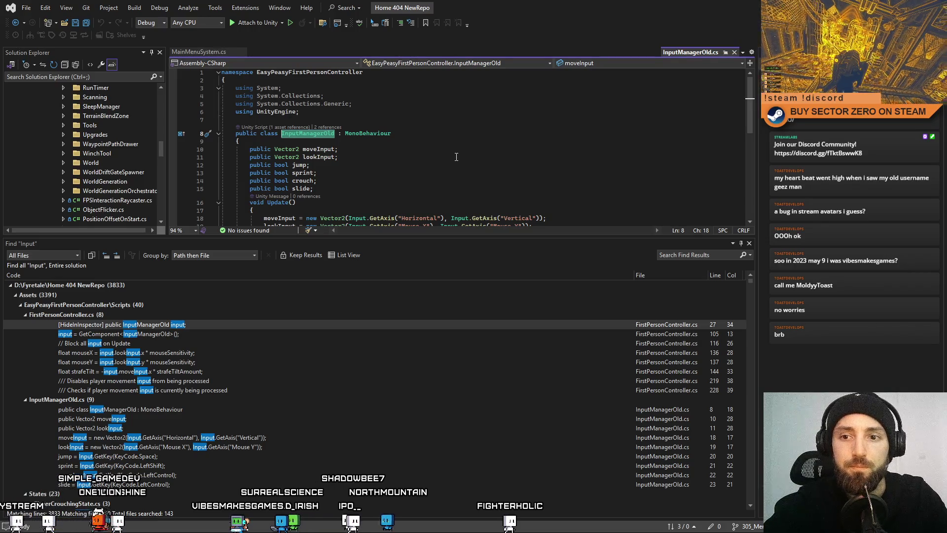
{"action": "scroll", "coordinate": [454, 157], "scroll_direction": "down", "scroll_amount": 4}
- Insert a blank line at the top of the Update method body
{"action": "left_click", "coordinate": [370, 115]}
{"action": "key", "text": "Return"}
{"action": "key", "text": "Return"}
{"action": "key", "text": "Up"}
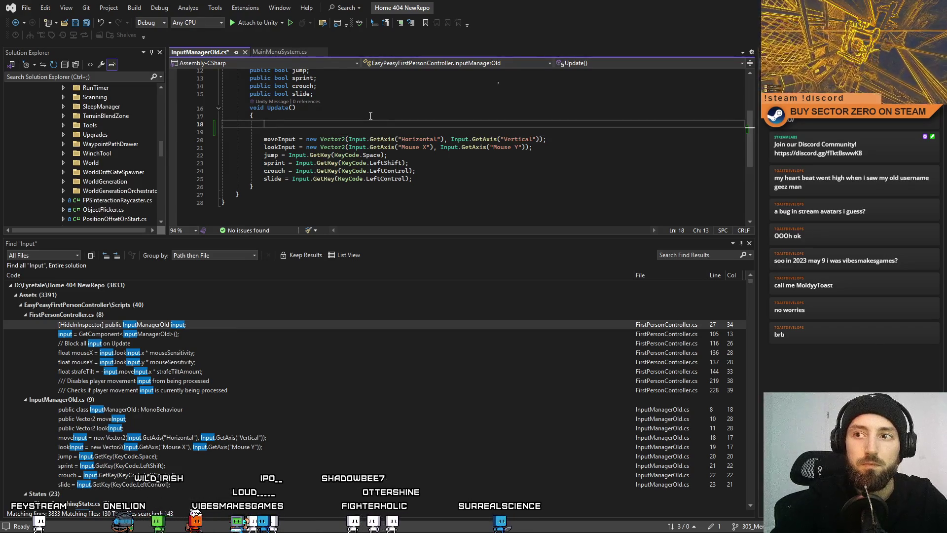
{"action": "scroll", "coordinate": [370, 115], "scroll_direction": "up", "scroll_amount": 2}
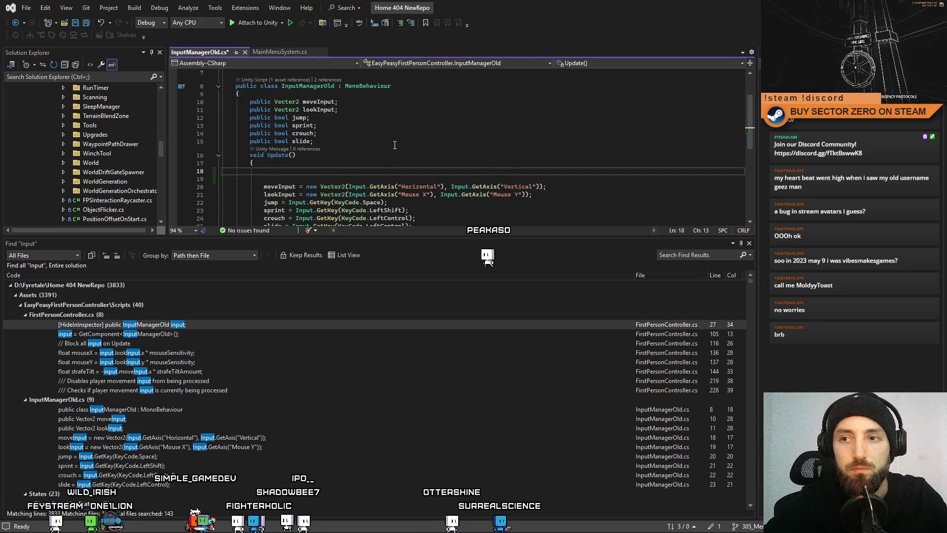
{"action": "scroll", "coordinate": [374, 160], "scroll_direction": "down", "scroll_amount": 1}
{"action": "scroll", "coordinate": [356, 143], "scroll_direction": "up", "scroll_amount": 3}
{"action": "scroll", "coordinate": [340, 131], "scroll_direction": "down", "scroll_amount": 3}
- Add a method stub below the slide field and rename it from Awake to Start
{"action": "left_click", "coordinate": [374, 121]}
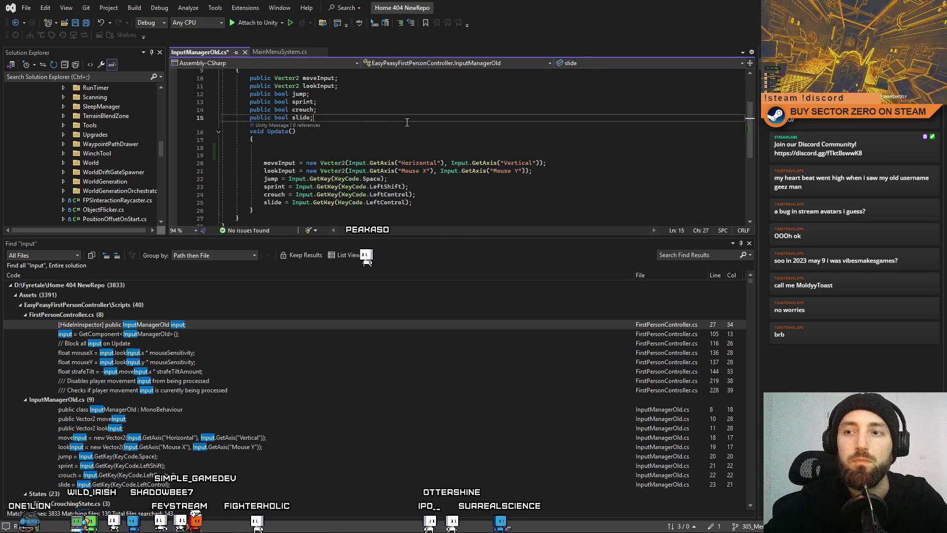
{"action": "key", "text": "Return"}
{"action": "key", "text": "Return"}
{"action": "type", "text": "Awake"}
{"action": "key", "text": "Tab"}
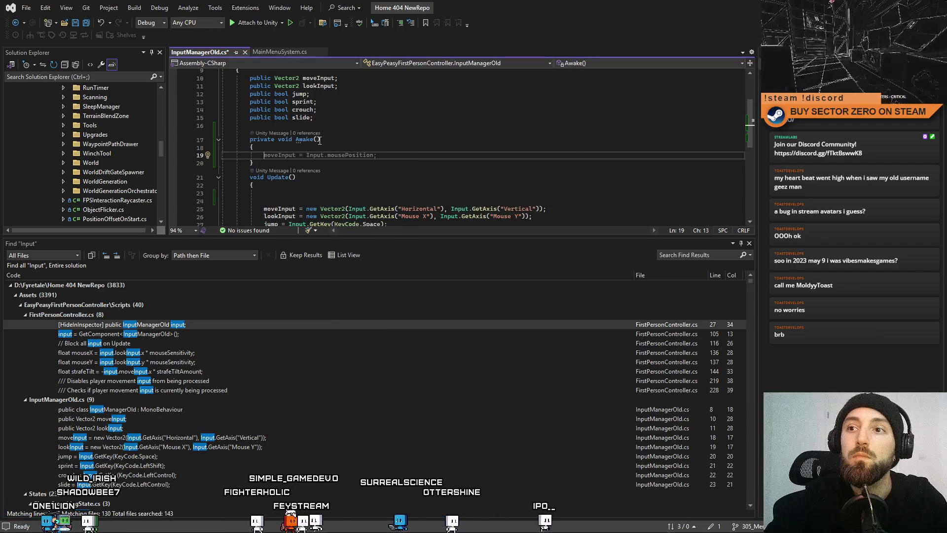
{"action": "double_click", "coordinate": [303, 140]}
{"action": "type", "text": "Start"}
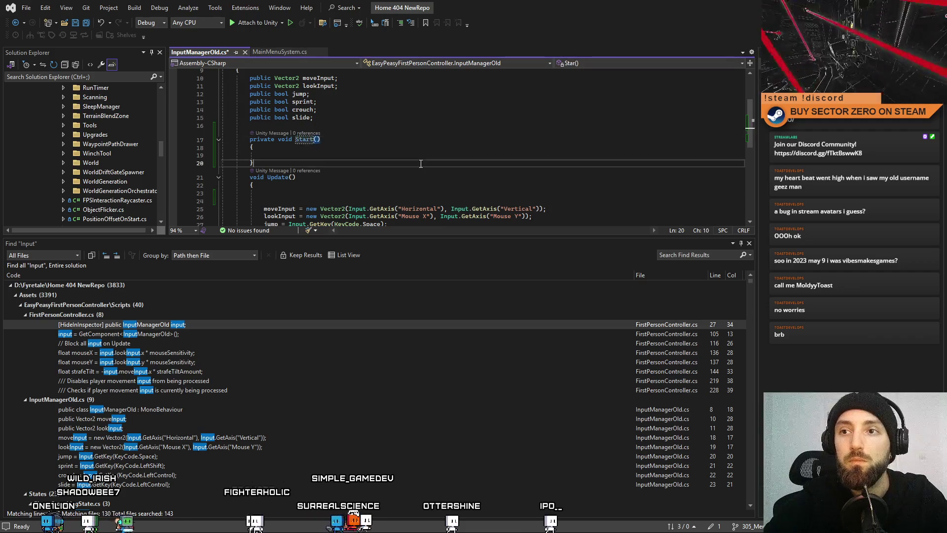
- Declare the field 'private IMainMenuSystem _mainMenuSystem;' below the slide field
{"action": "left_click", "coordinate": [390, 118]}
{"action": "key", "text": "Return"}
{"action": "key", "text": "Return"}
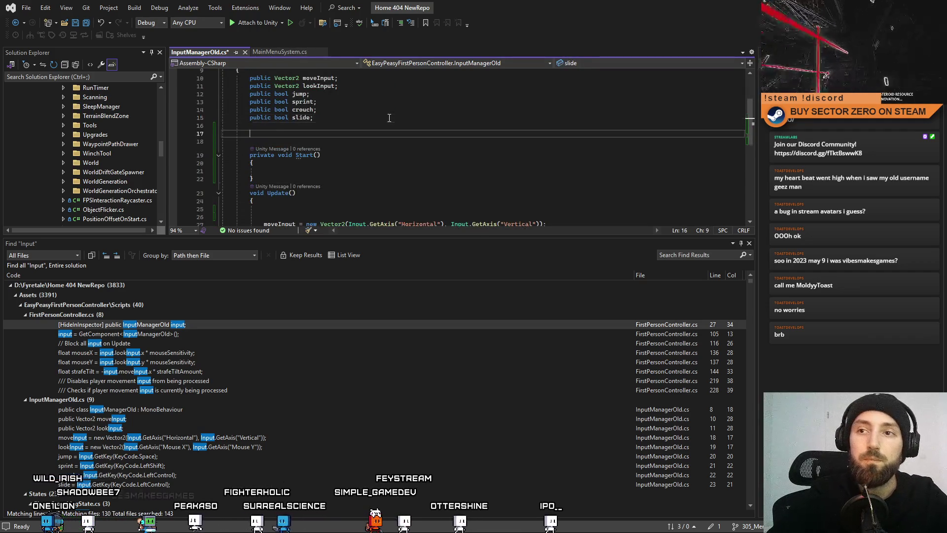
{"action": "type", "text": "private I"}
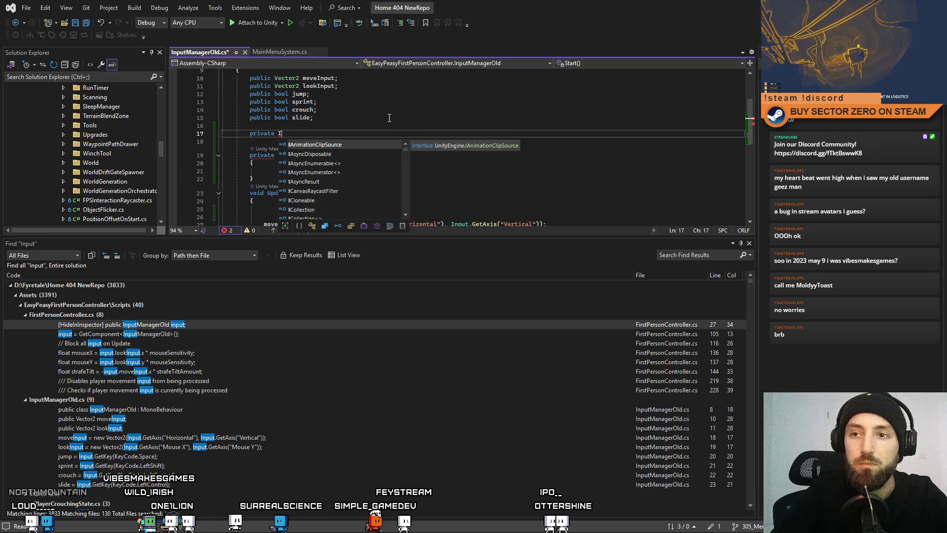
{"action": "type", "text": "Main"}
{"action": "key", "text": "Tab"}
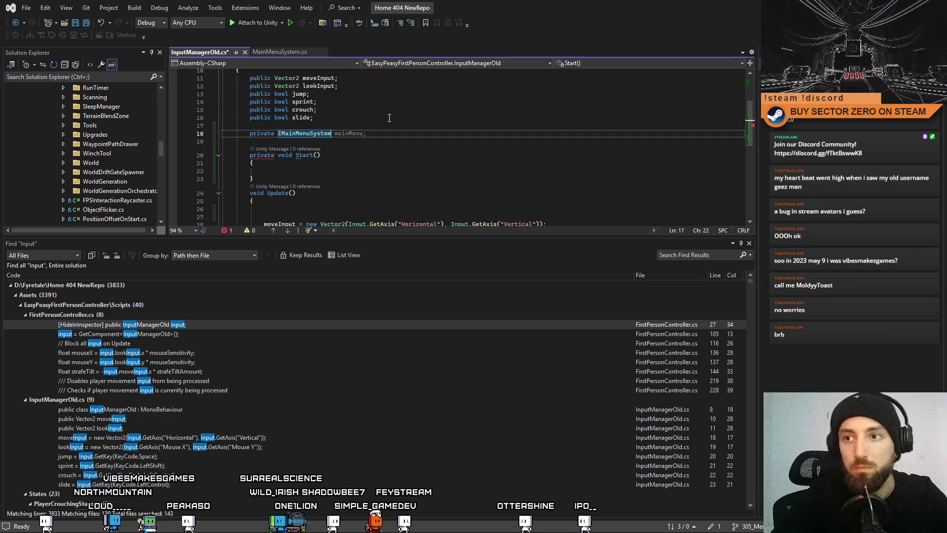
{"action": "type", "text": "_mainM"}
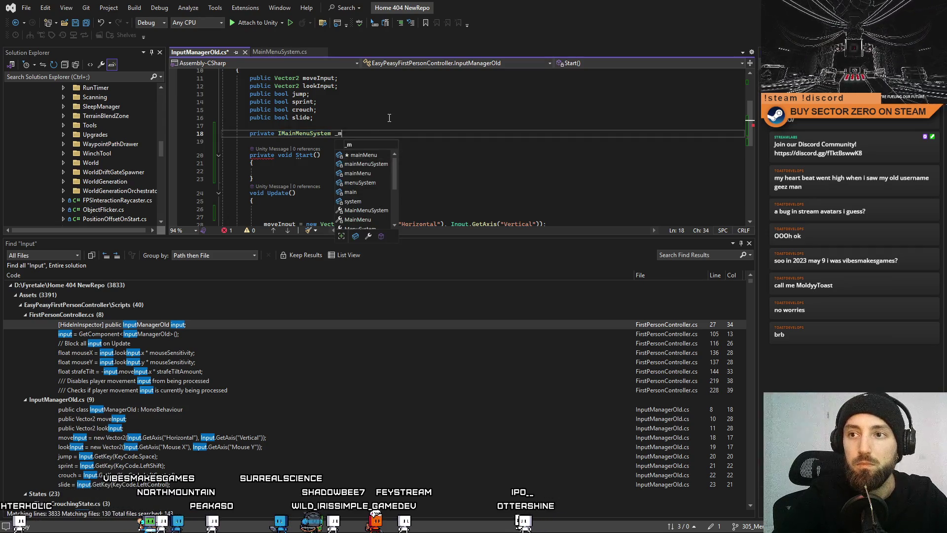
{"action": "type", "text": "enuSystem;"}
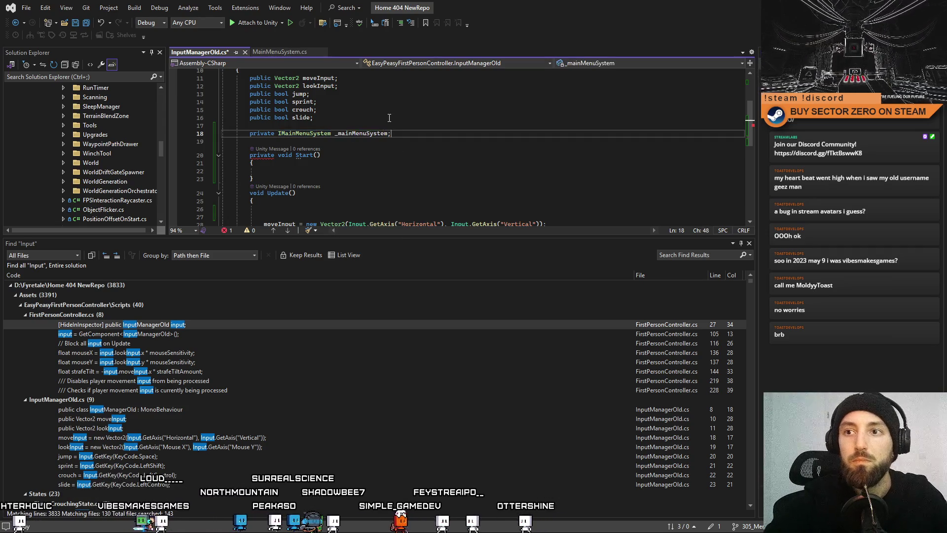
- In Start(), assign '_mainMenuSystem = Systems.Get<IMainMenuSystem>();'
{"action": "left_click", "coordinate": [403, 168]}
{"action": "type", "text": "_mainMenuSystem."}
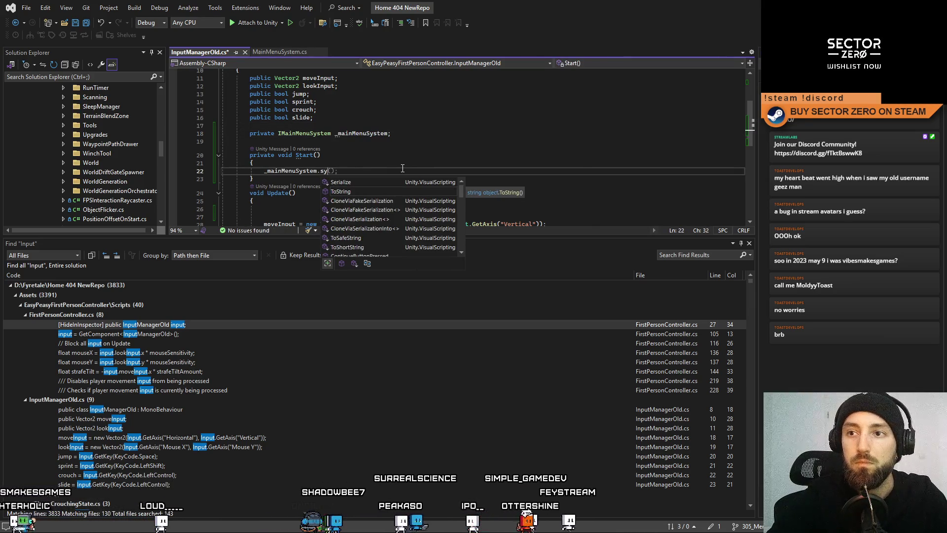
{"action": "key", "text": "BackSpace"}
{"action": "type", "text": "= System"}
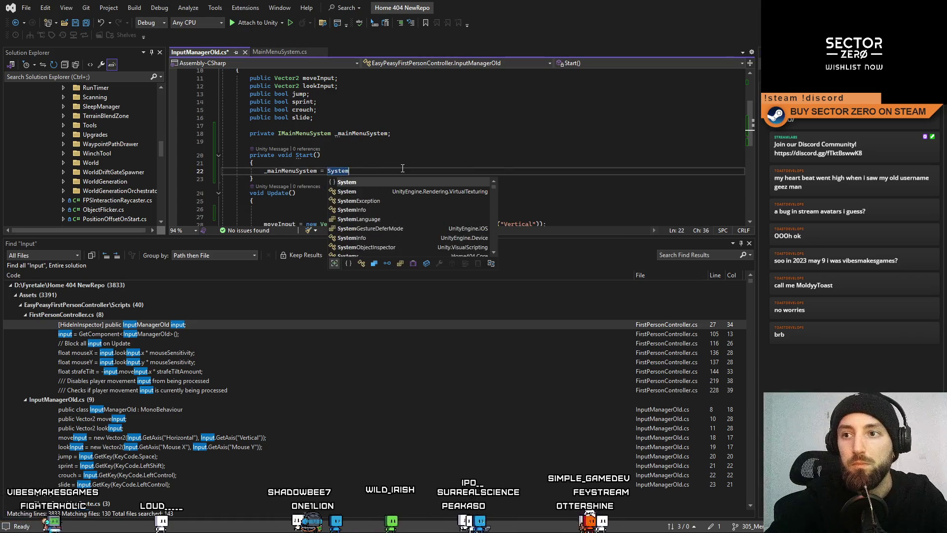
{"action": "type", "text": "s.Get<"}
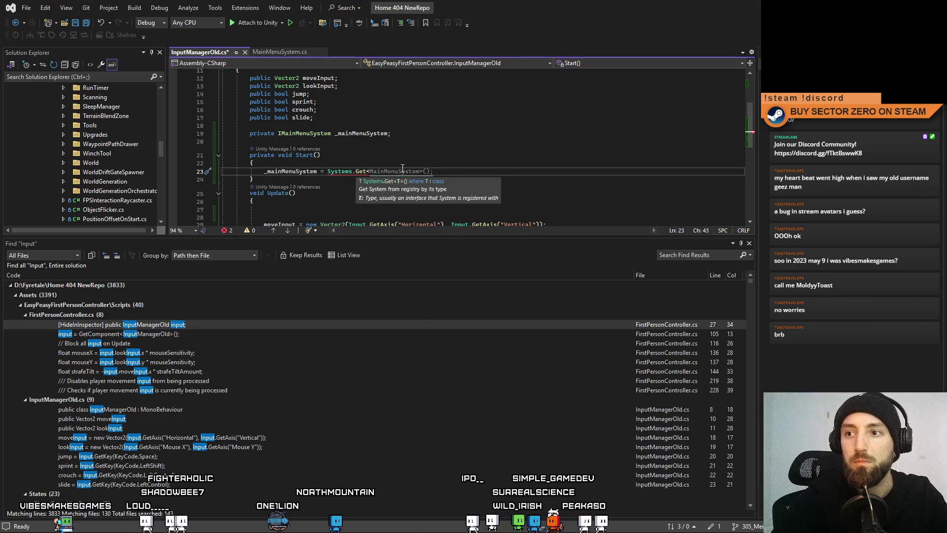
{"action": "type", "text": "IMainMenuSystem>"}
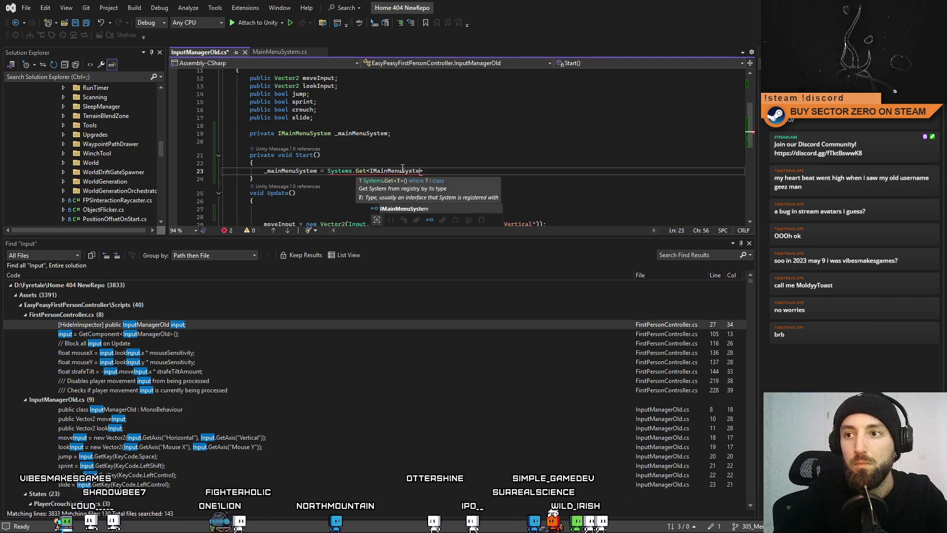